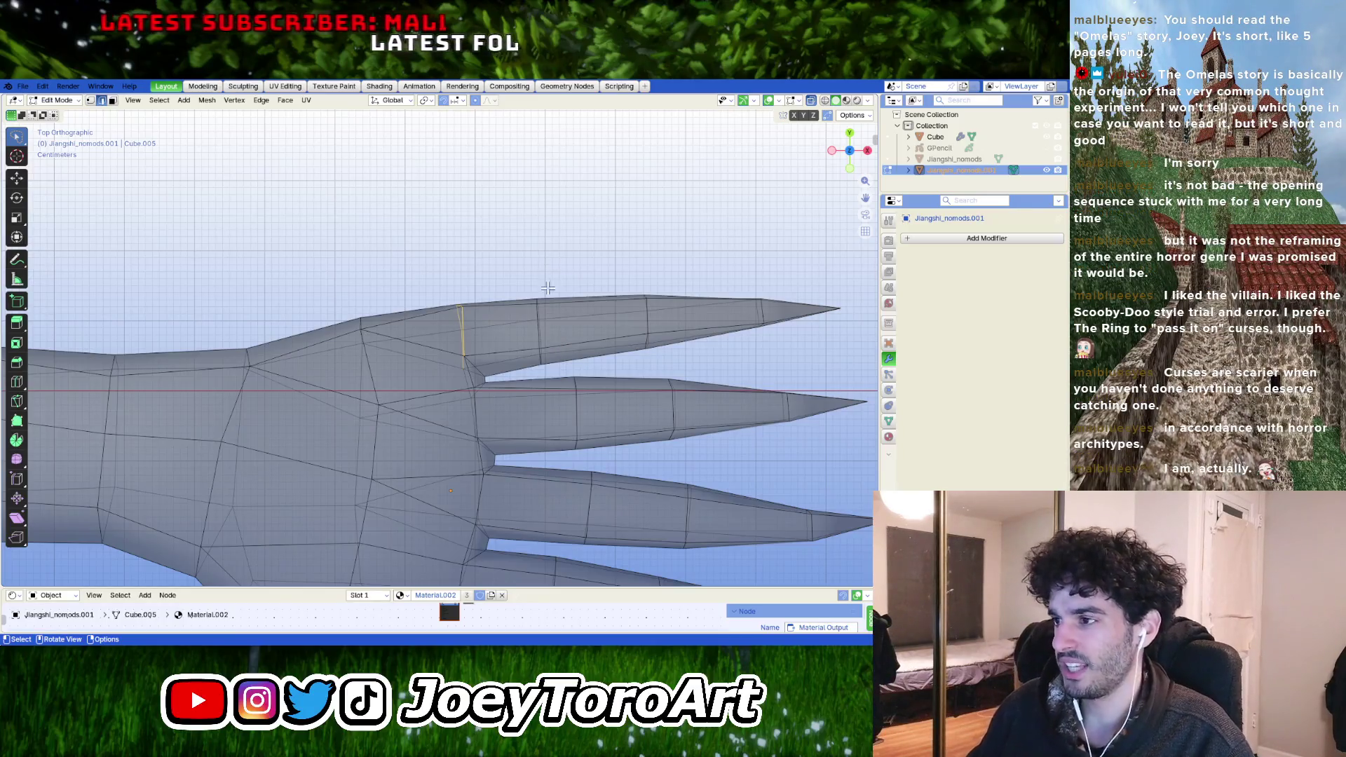
- Taper the middle finger by resizing its edge loops and sliding one toward the tip
{"action": "key", "text": "s"}
{"action": "key", "text": "Return"}
{"action": "scroll", "coordinate": [554, 442], "scroll_direction": "down", "scroll_amount": 1}
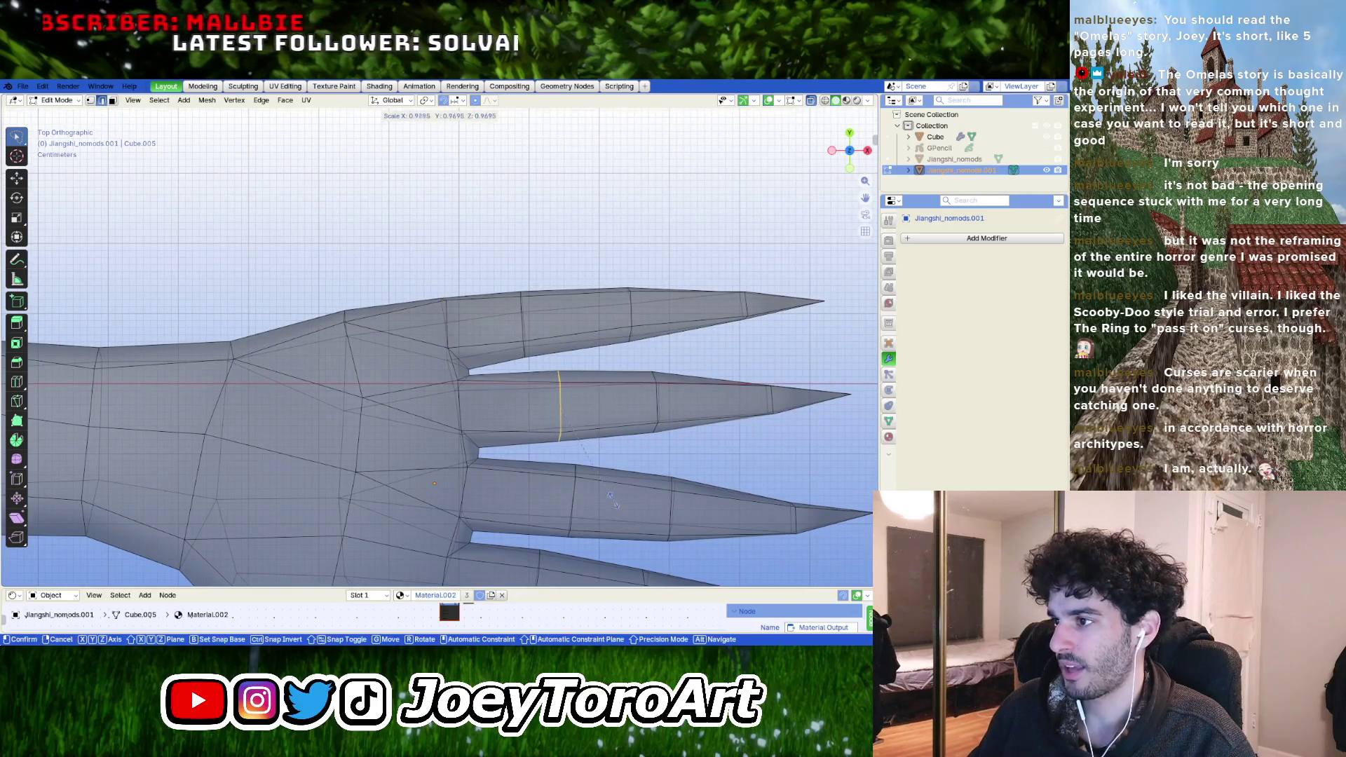
{"action": "scroll", "coordinate": [629, 425], "scroll_direction": "down", "scroll_amount": 2, "text": "ctrl"}
{"action": "middle_click_drag", "start_coordinate": [629, 426], "coordinate": [569, 432], "text": "shift"}
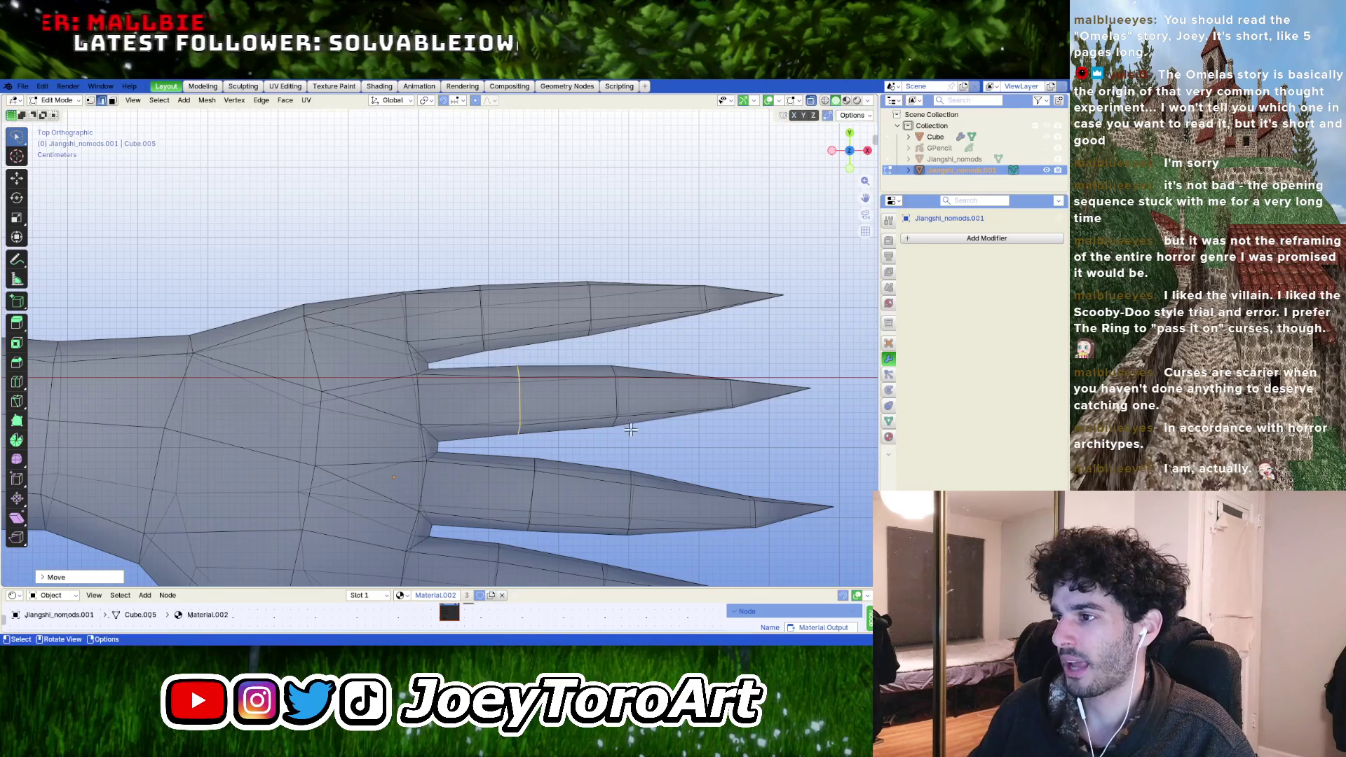
{"action": "left_click", "coordinate": [559, 392], "text": "alt"}
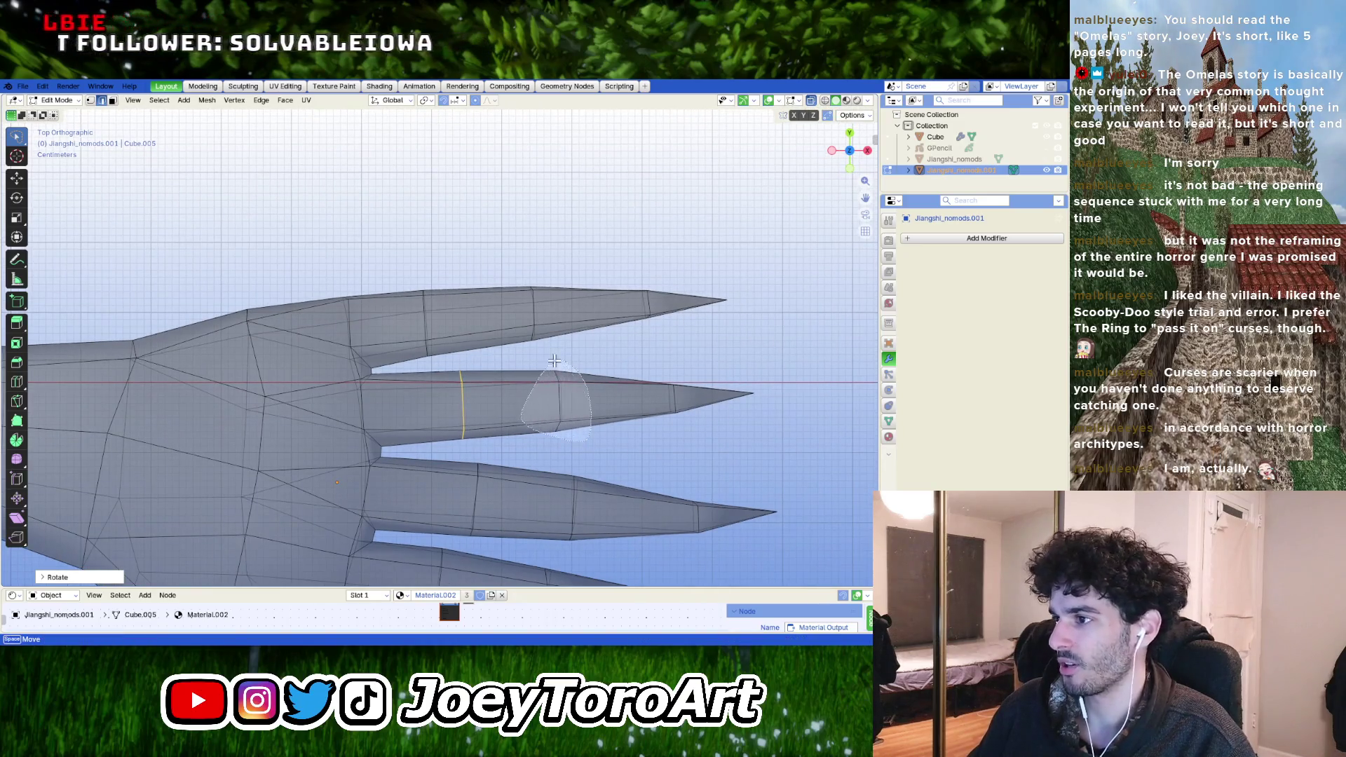
{"action": "key", "text": "s"}
{"action": "left_click", "coordinate": [600, 434]}
{"action": "scroll", "coordinate": [552, 435], "scroll_direction": "down", "scroll_amount": 3, "text": "ctrl"}
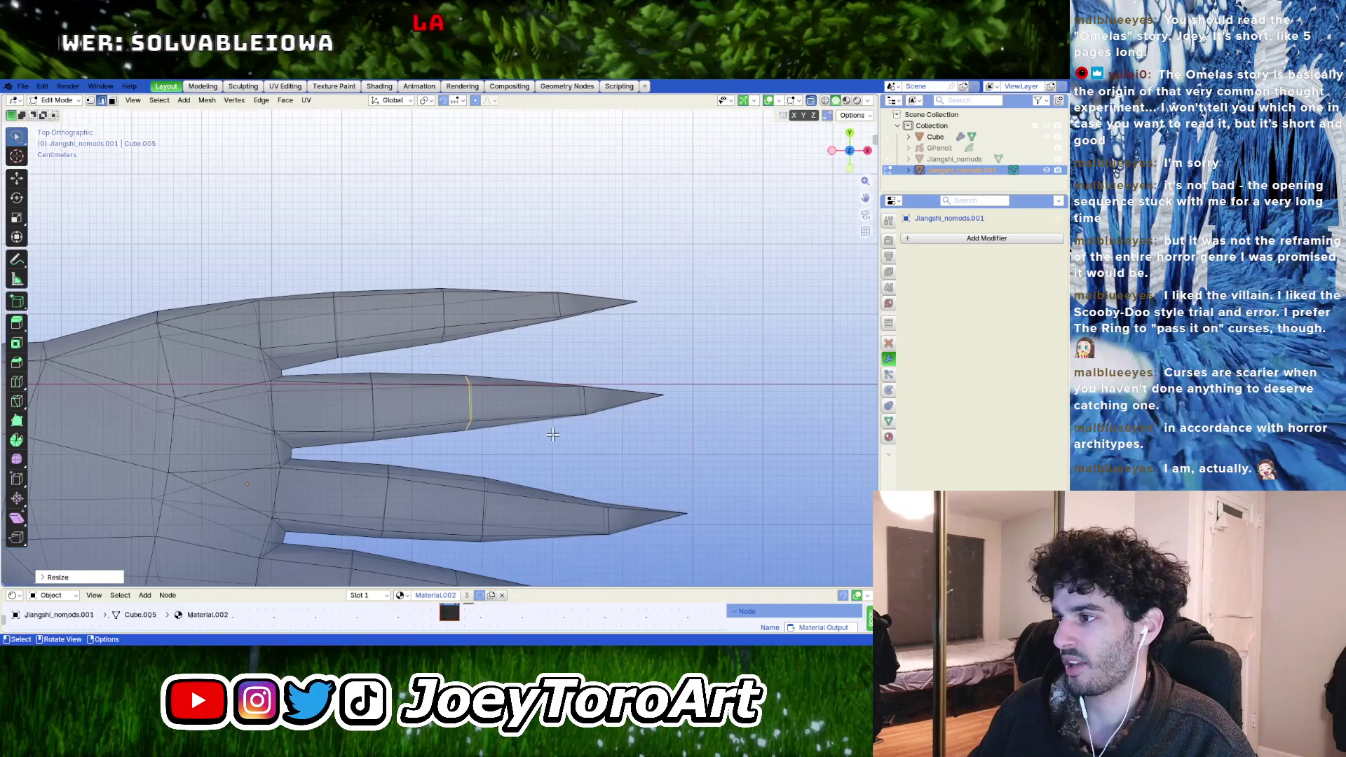
{"action": "left_click", "coordinate": [585, 397], "text": "alt"}
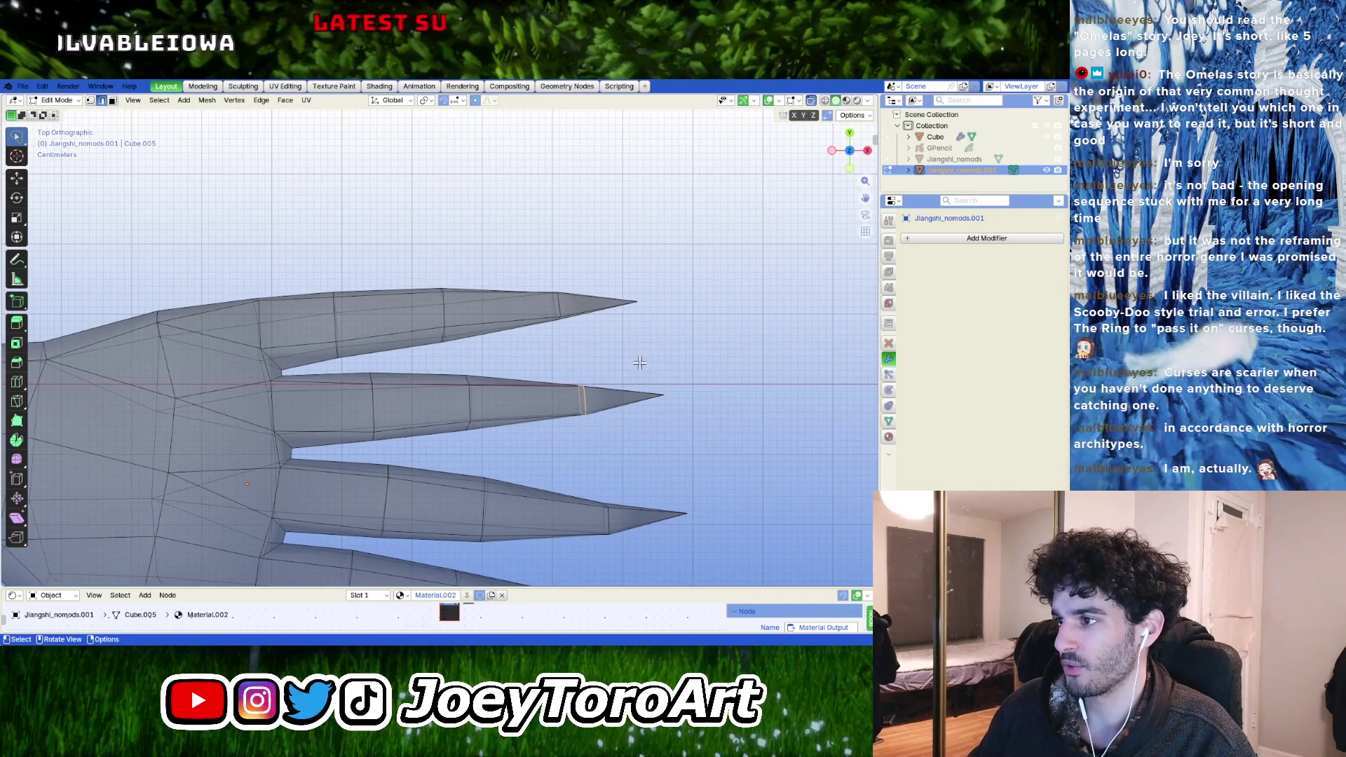
{"action": "key", "text": "g"}
{"action": "left_click", "coordinate": [640, 363]}
- Reposition the pointed tips of the middle and lower claw fingers
{"action": "key", "text": "ctrl+KP_Add"}
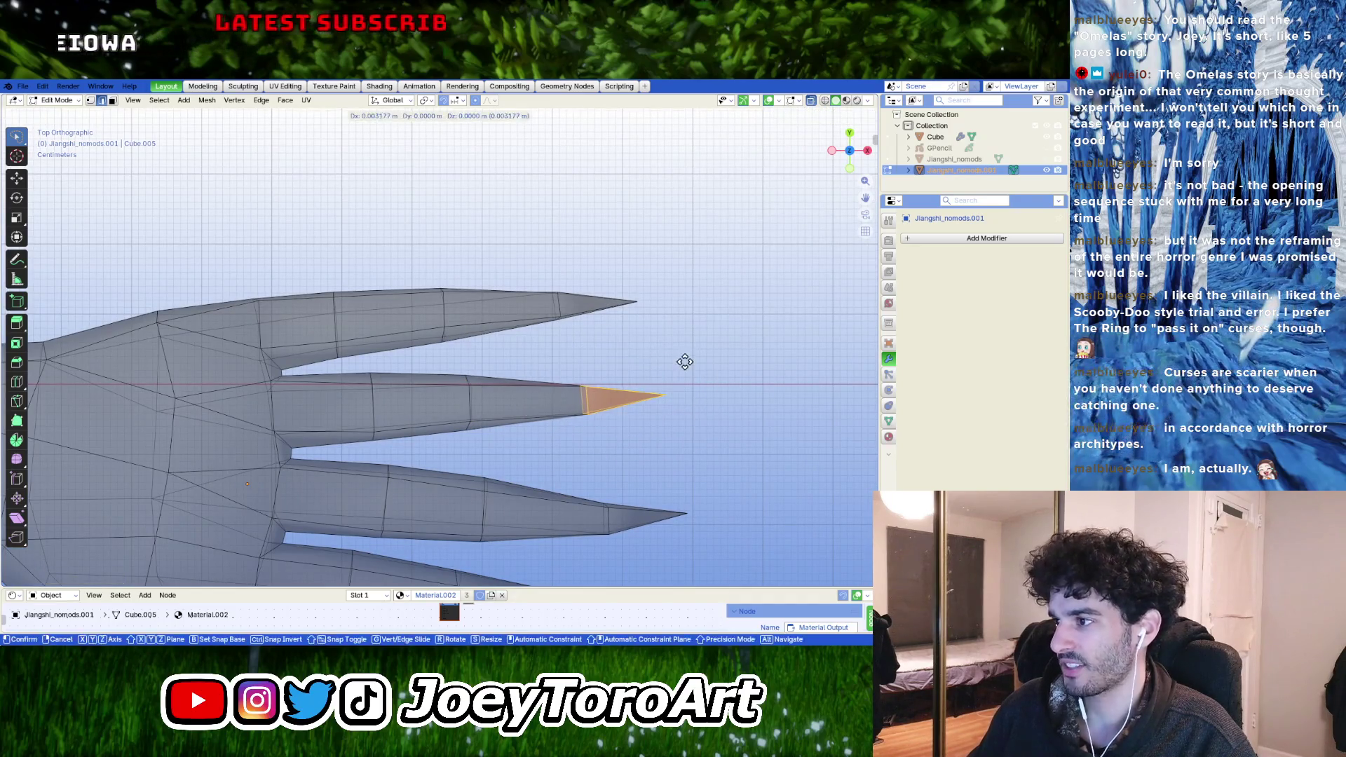
{"action": "left_click", "coordinate": [685, 363]}
{"action": "middle_click_drag", "start_coordinate": [685, 362], "coordinate": [707, 406], "text": "shift"}
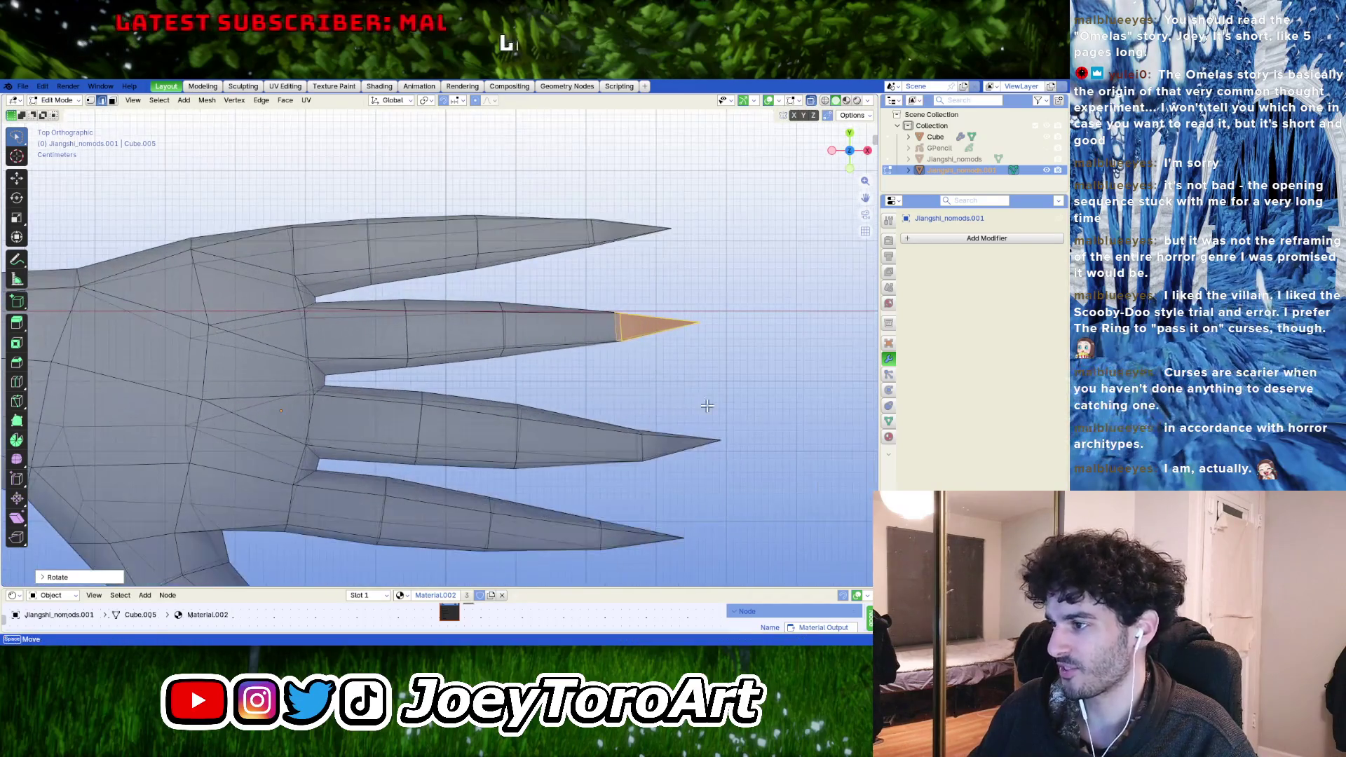
{"action": "left_click_drag", "start_coordinate": [668, 393], "coordinate": [669, 395]}
{"action": "key", "text": "g"}
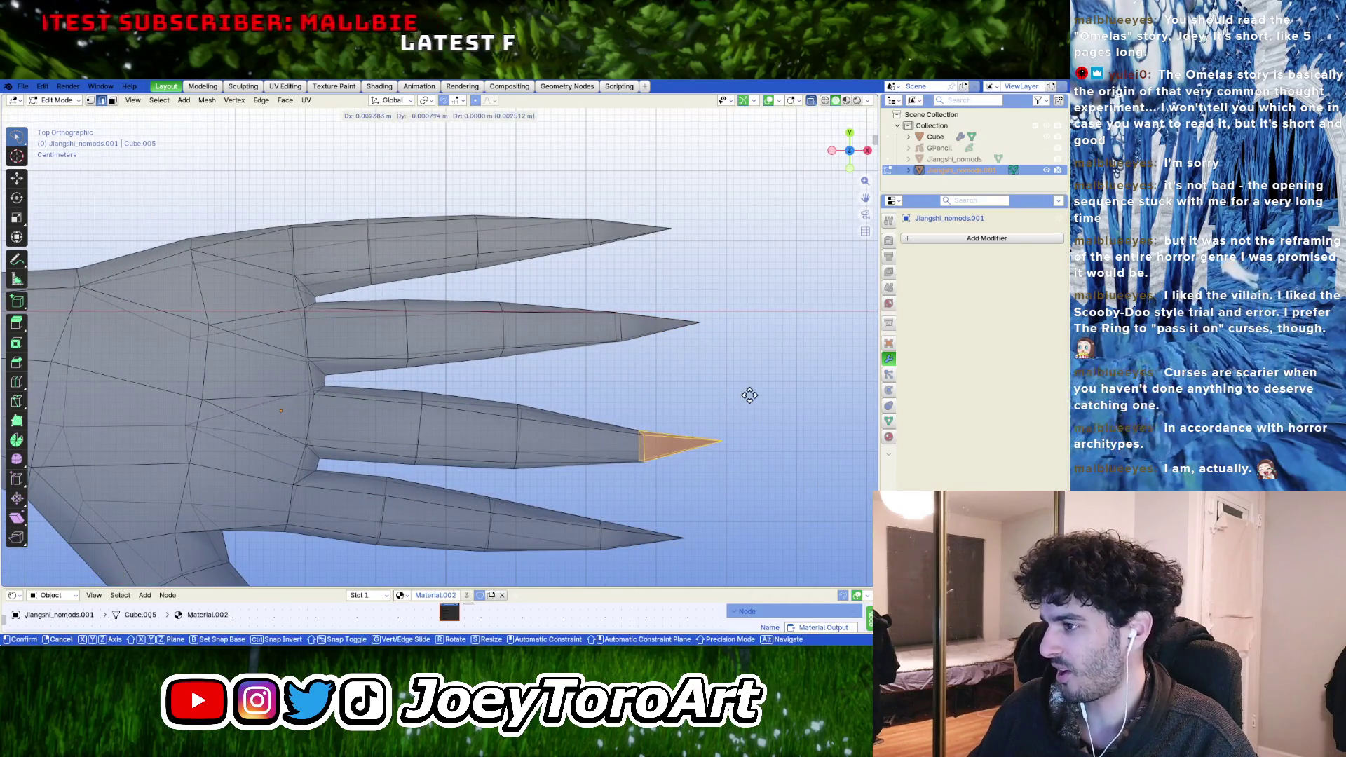
{"action": "left_click", "coordinate": [750, 395]}
- Shift a middle-finger edge loop back toward the knuckle
{"action": "middle_click_drag", "start_coordinate": [749, 395], "coordinate": [740, 337], "text": "shift"}
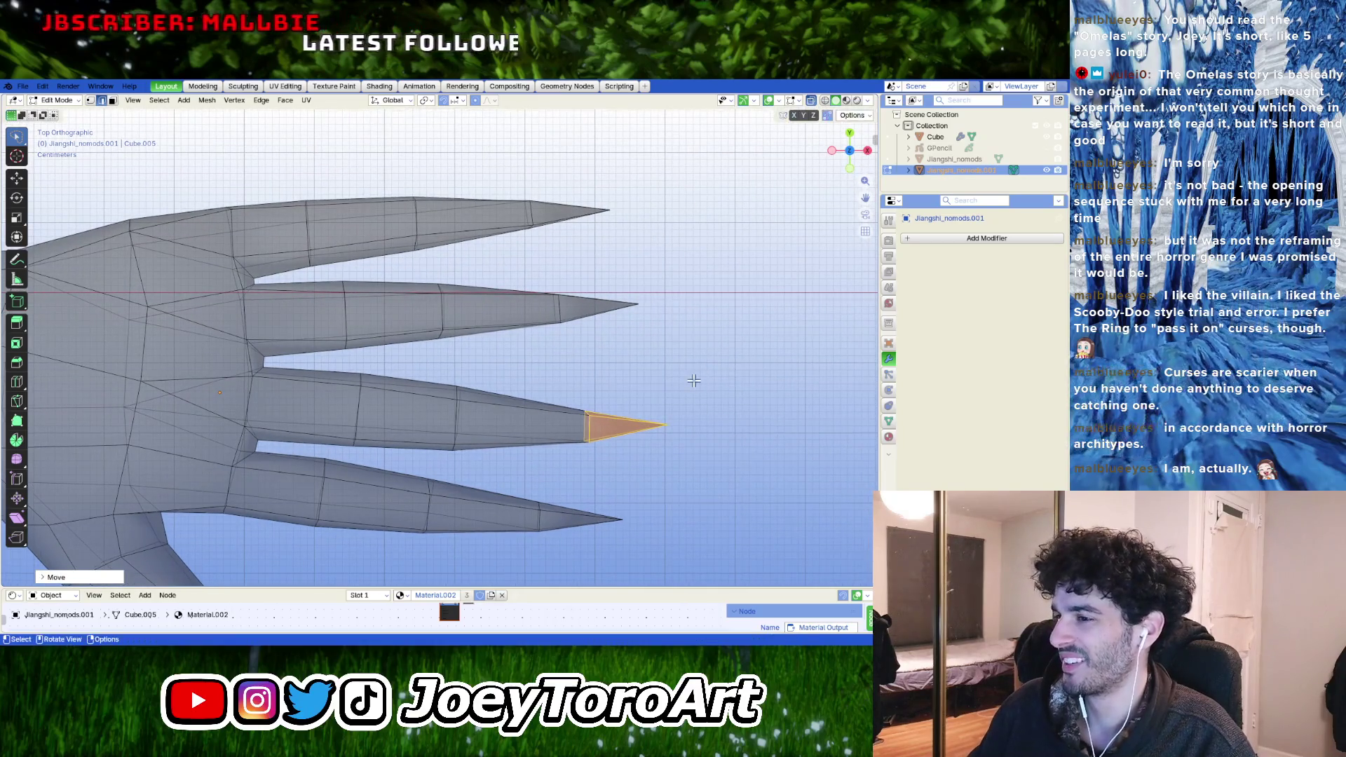
{"action": "right_click_drag", "start_coordinate": [480, 418], "coordinate": [484, 416], "text": "ctrl"}
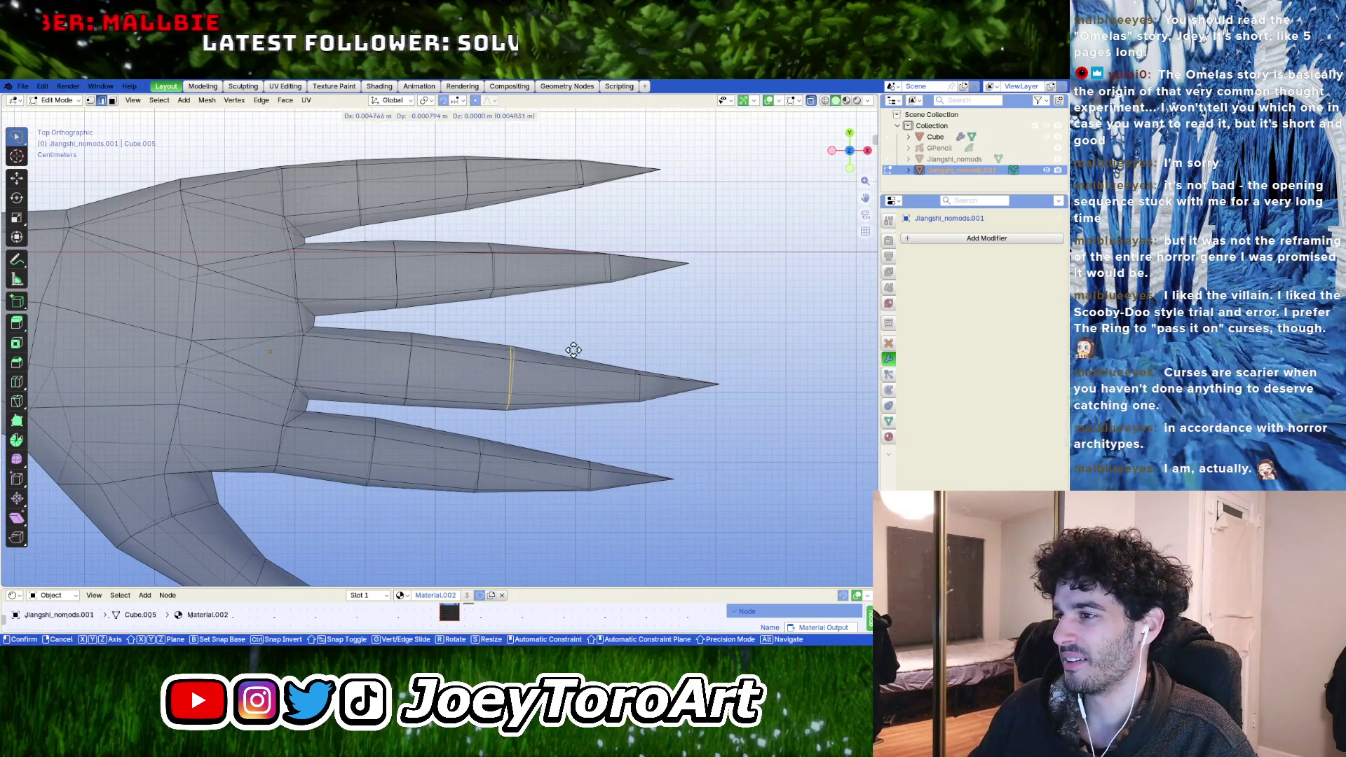
{"action": "middle_click_drag", "start_coordinate": [446, 349], "coordinate": [540, 349], "text": "shift"}
{"action": "right_click_drag", "start_coordinate": [517, 389], "coordinate": [487, 321], "text": "ctrl"}
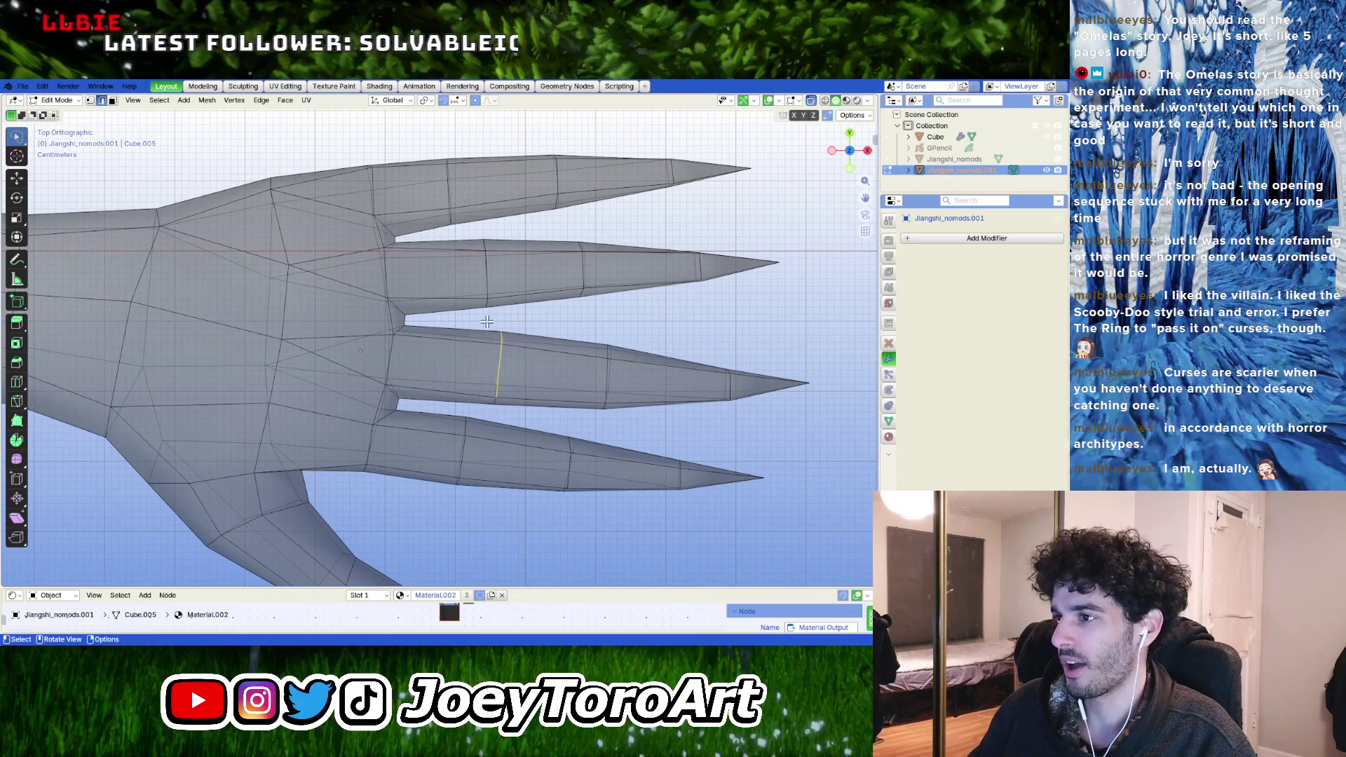
{"action": "left_click", "coordinate": [483, 417]}
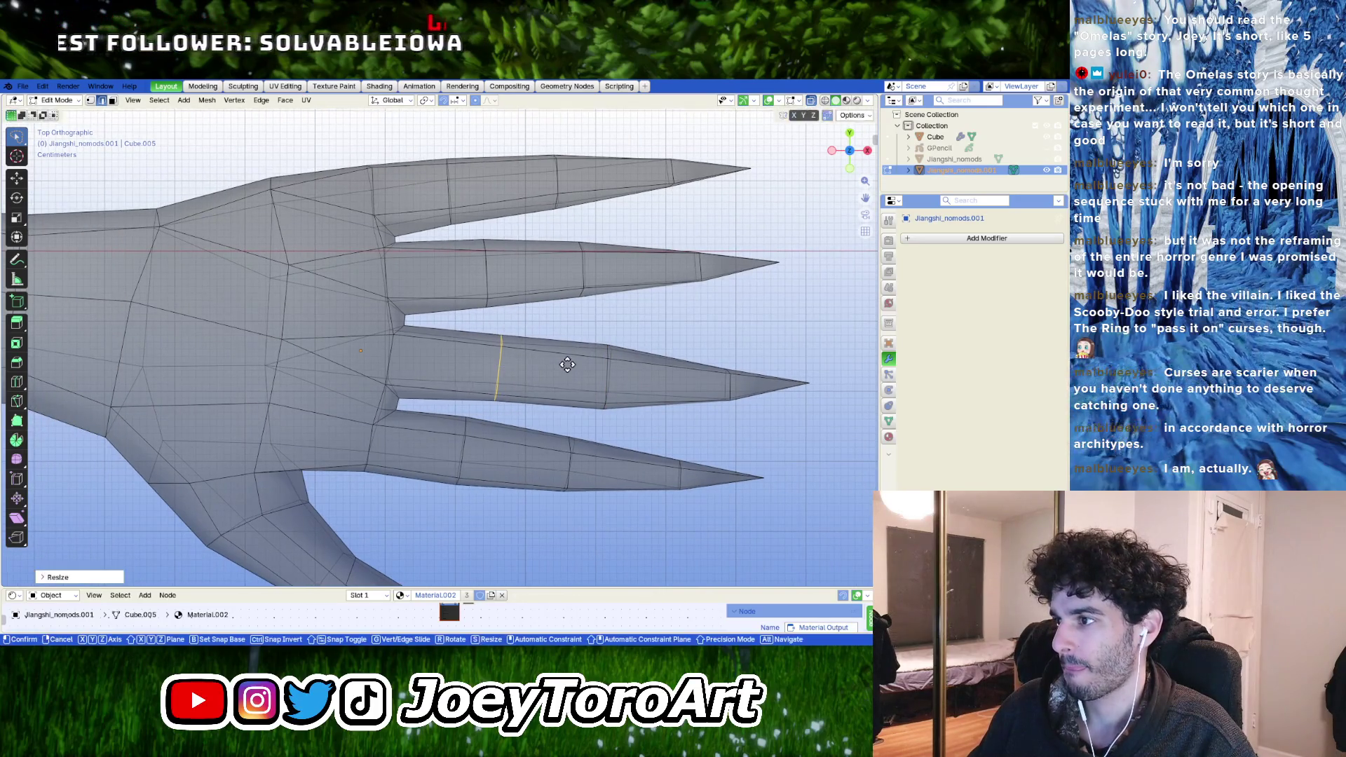
{"action": "middle_click_drag", "start_coordinate": [534, 318], "coordinate": [580, 372], "text": "shift"}
- Resize the second finger's edge loops and slide one along the finger
{"action": "left_click", "coordinate": [564, 356], "text": "alt"}
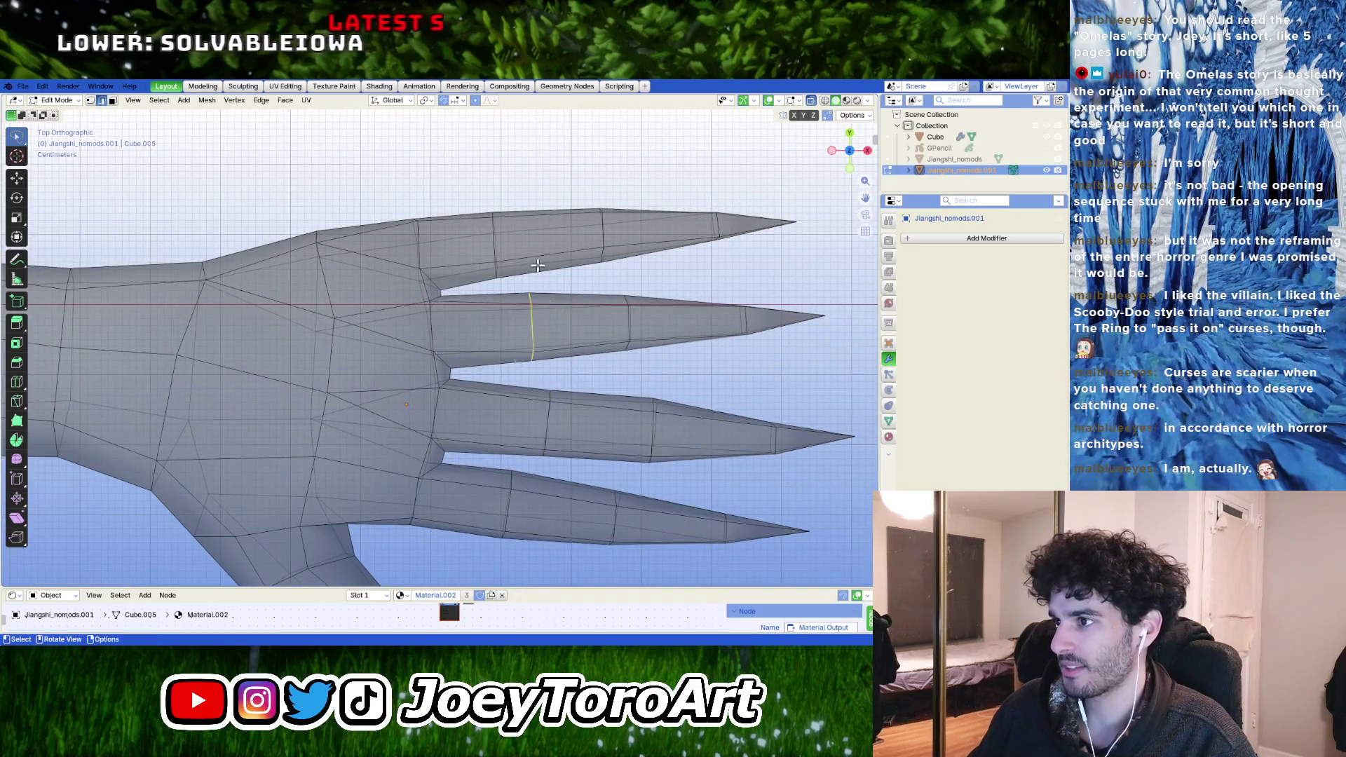
{"action": "key", "text": "s"}
{"action": "left_click", "coordinate": [595, 408]}
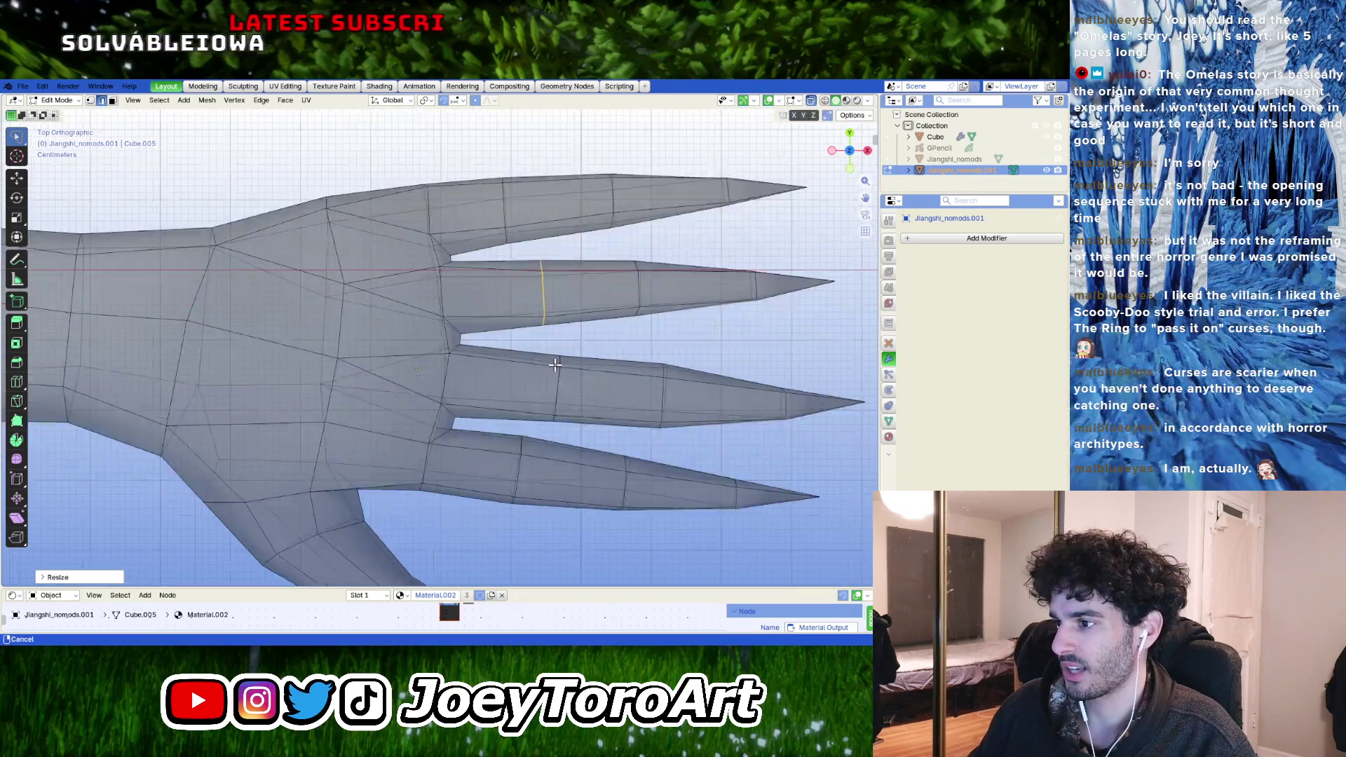
{"action": "middle_click_drag", "start_coordinate": [518, 458], "coordinate": [537, 357], "text": "shift"}
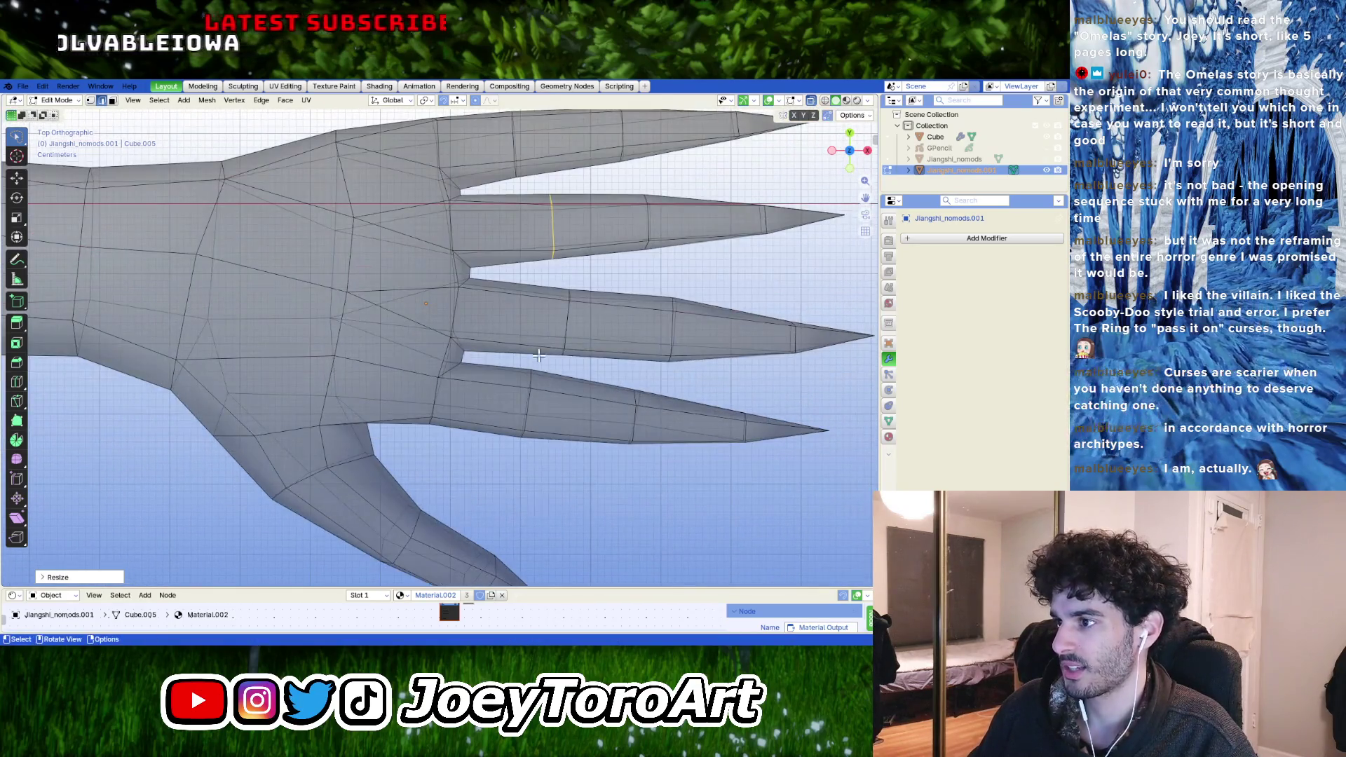
{"action": "left_click", "coordinate": [550, 478]}
{"action": "middle_click_drag", "start_coordinate": [599, 457], "coordinate": [505, 425], "text": "shift"}
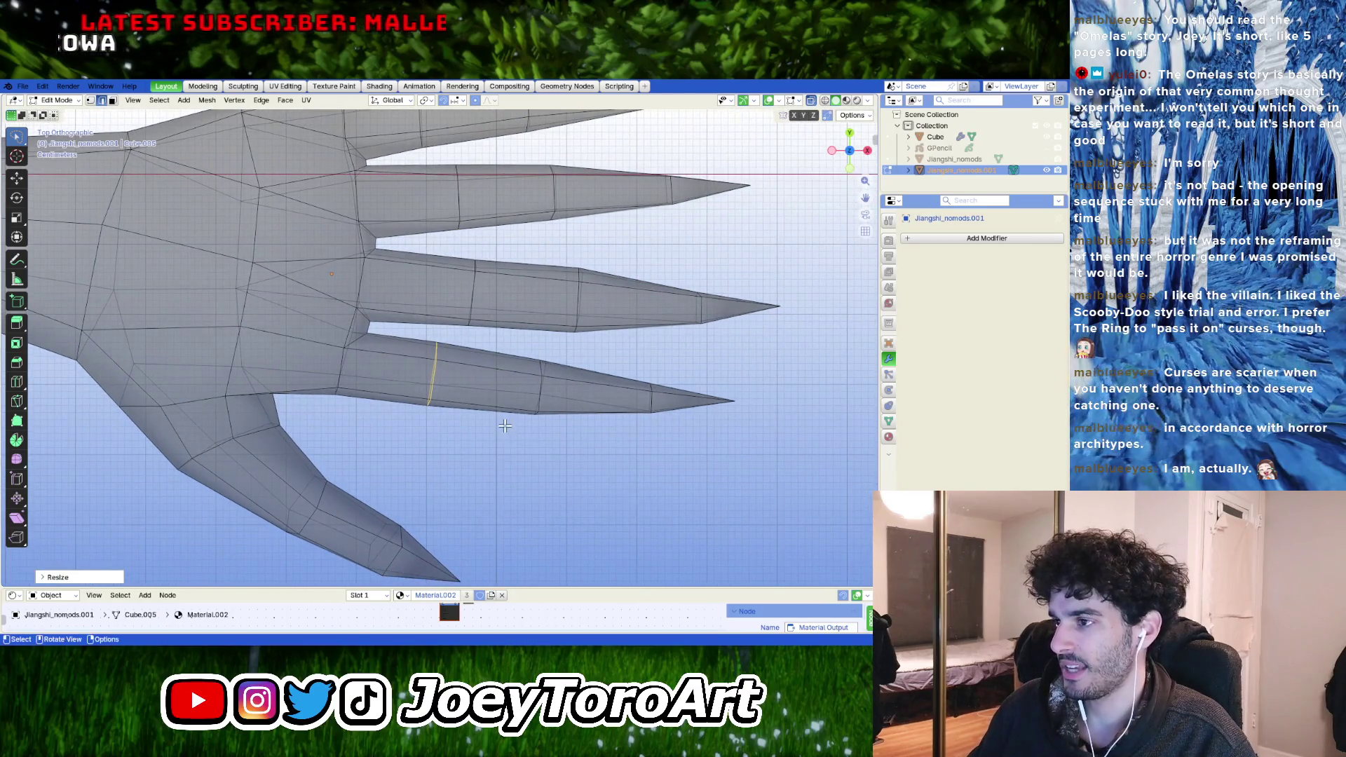
{"action": "key", "text": "g"}
{"action": "left_click", "coordinate": [631, 460]}
{"action": "middle_click_drag", "start_coordinate": [637, 459], "coordinate": [616, 448], "text": "shift"}
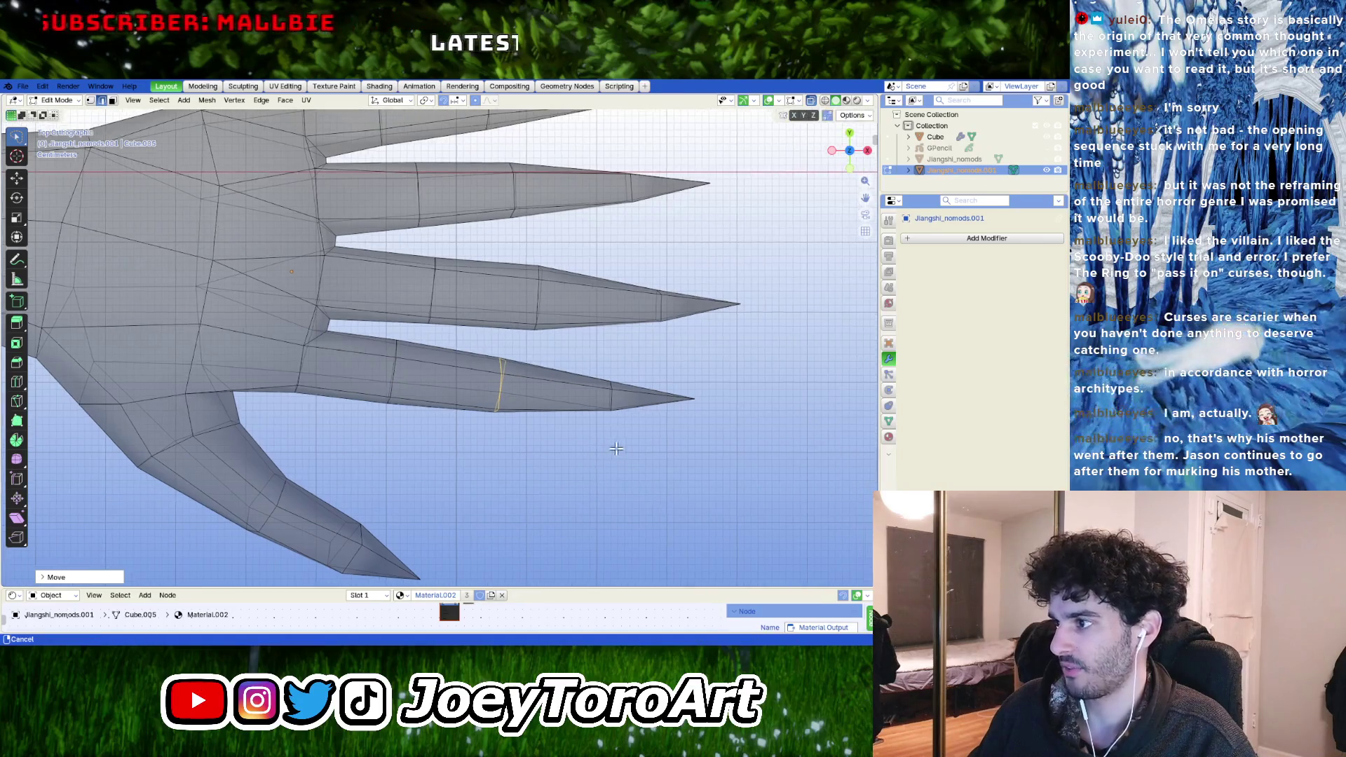
- Move the lower fingertip and angle its point with a rotation
{"action": "key", "text": "c"}
{"action": "left_click_drag", "start_coordinate": [653, 406], "coordinate": [683, 402]}
{"action": "key", "text": "Escape"}
{"action": "key", "text": "g"}
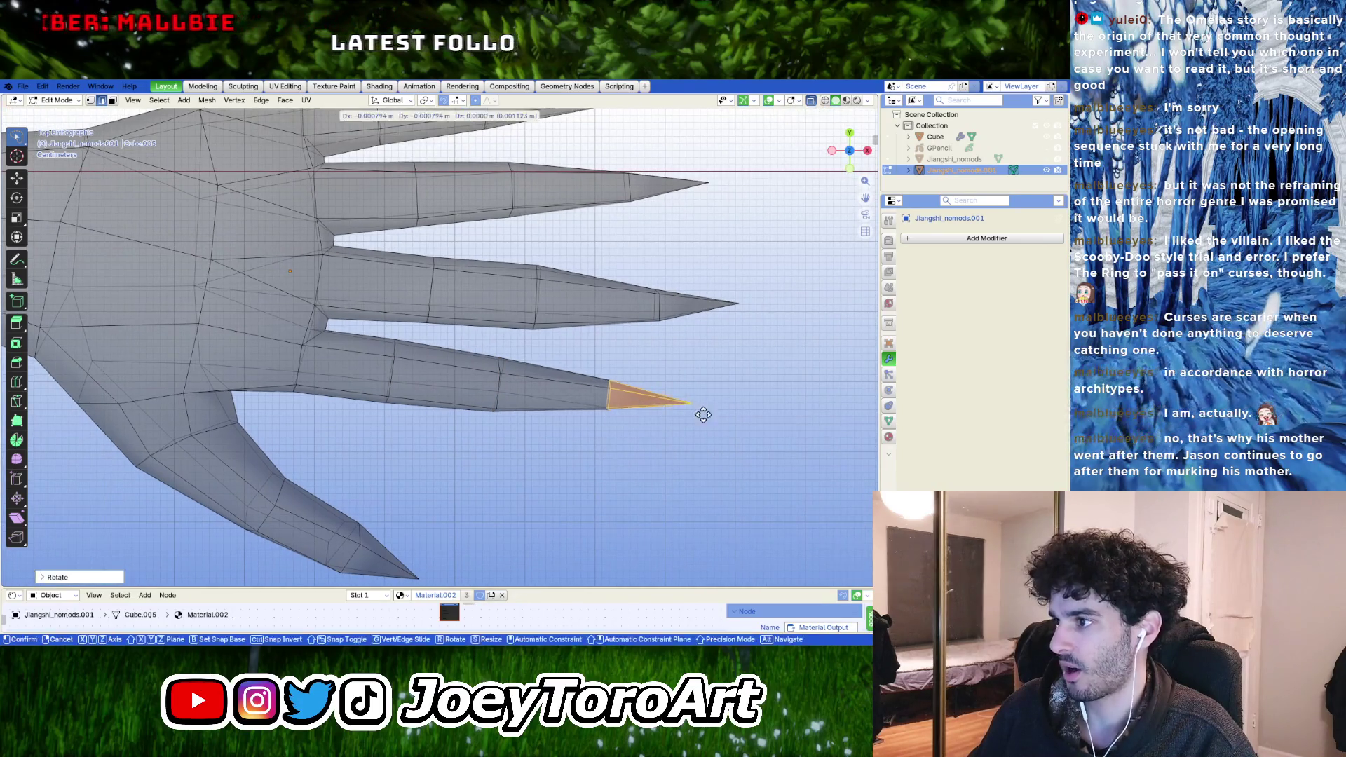
{"action": "scroll", "coordinate": [694, 412], "scroll_direction": "down", "scroll_amount": 1}
{"action": "scroll", "coordinate": [673, 409], "scroll_direction": "down", "scroll_amount": 2}
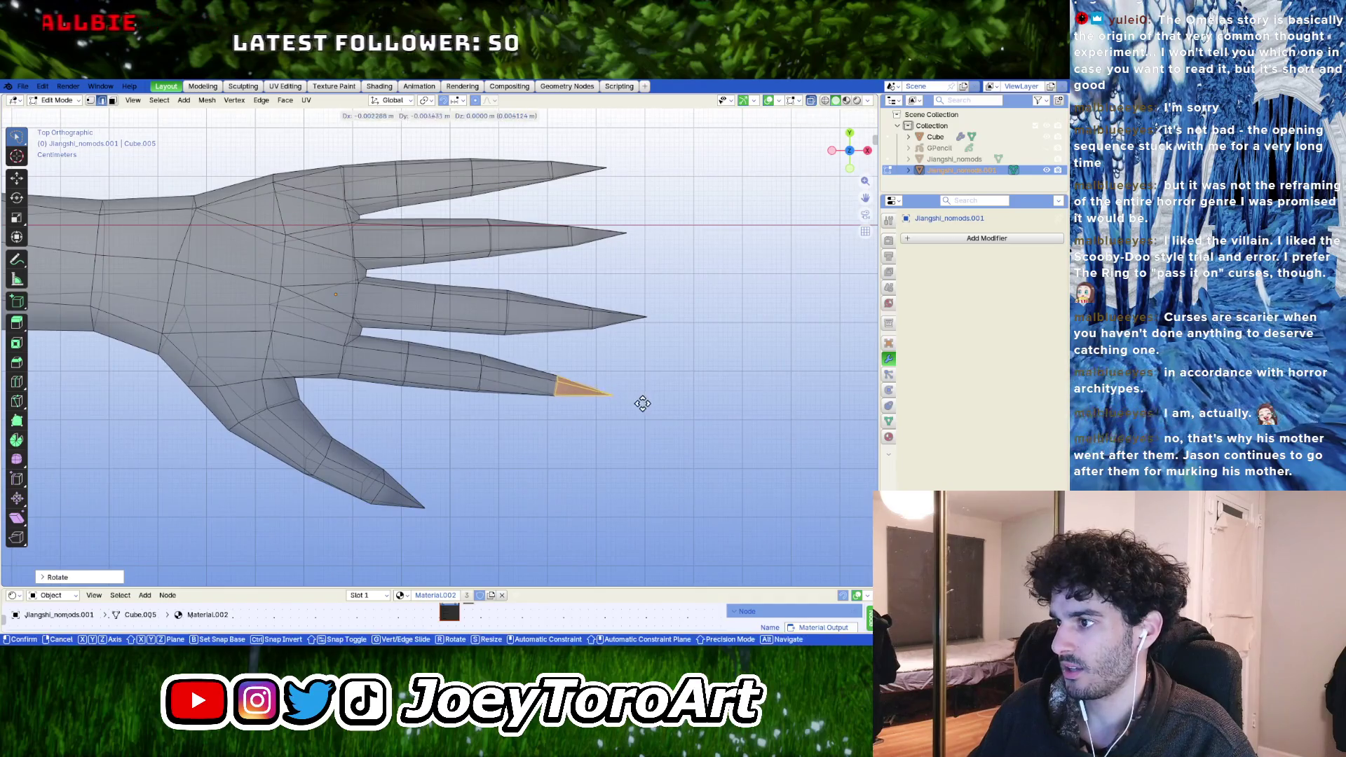
{"action": "left_click", "coordinate": [642, 404]}
{"action": "scroll", "coordinate": [642, 407], "scroll_direction": "up", "scroll_amount": 1}
{"action": "scroll", "coordinate": [656, 408], "scroll_direction": "up", "scroll_amount": 1}
{"action": "key", "text": "r"}
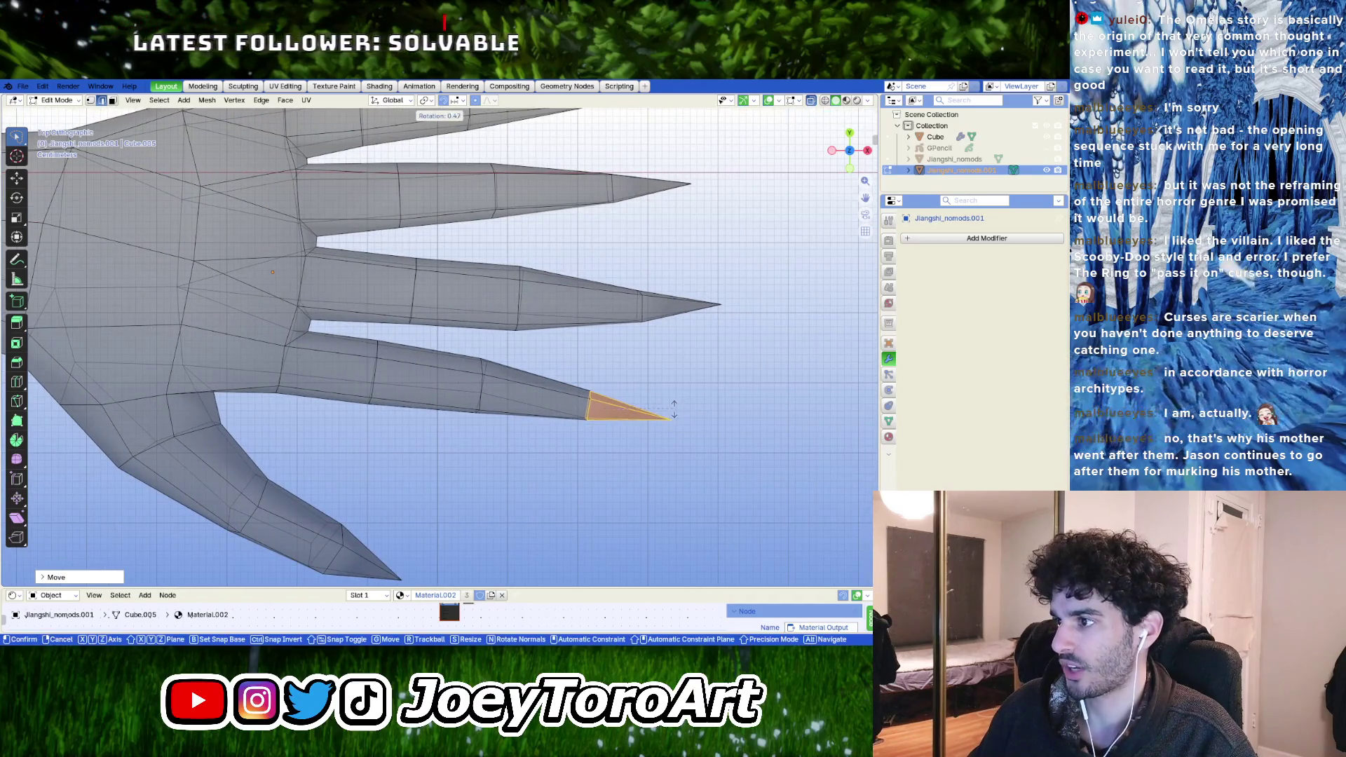
{"action": "left_click", "coordinate": [673, 410]}
{"action": "scroll", "coordinate": [631, 416], "scroll_direction": "up", "scroll_amount": 1}
- Shift finger edge loops toward the tip and knuckle and nudge the fingertip
{"action": "key", "text": "c"}
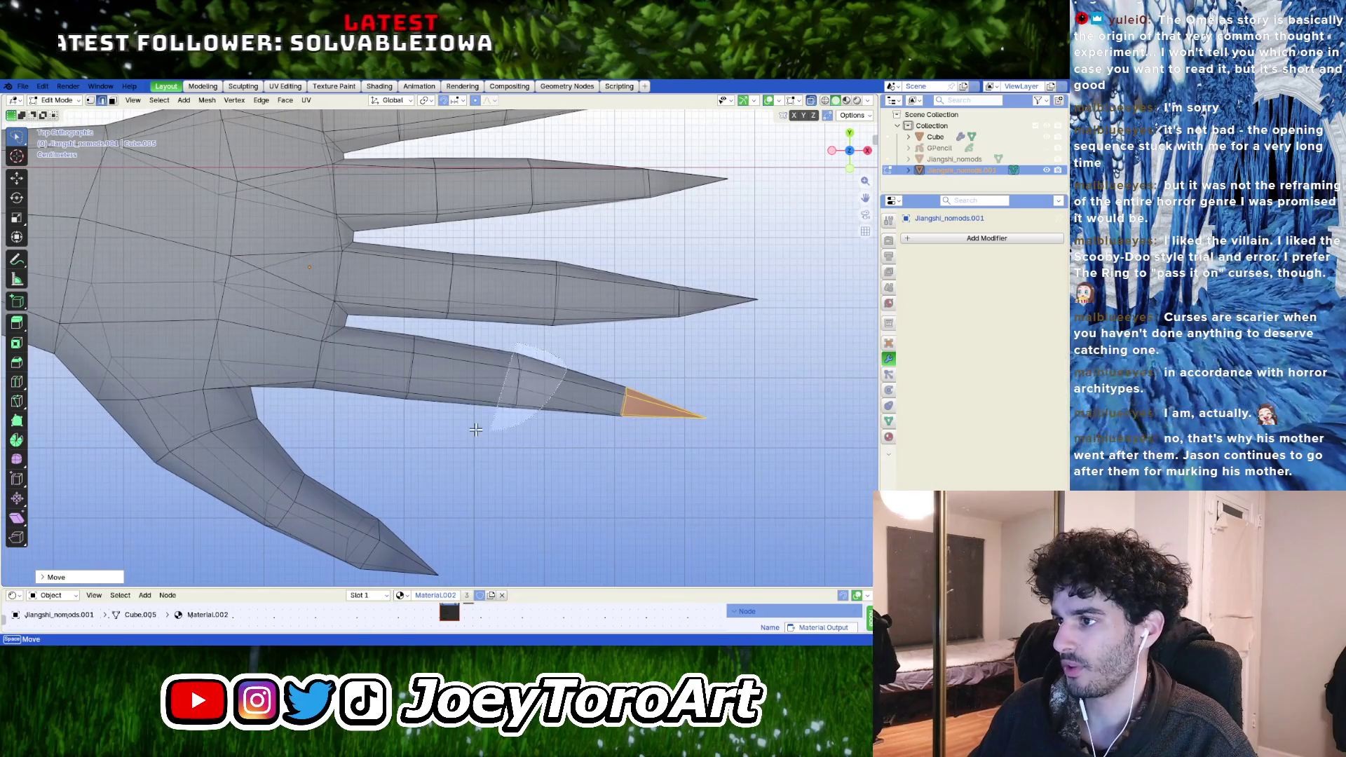
{"action": "key", "text": "Escape"}
{"action": "left_click", "coordinate": [518, 381], "text": "alt"}
{"action": "key", "text": "g"}
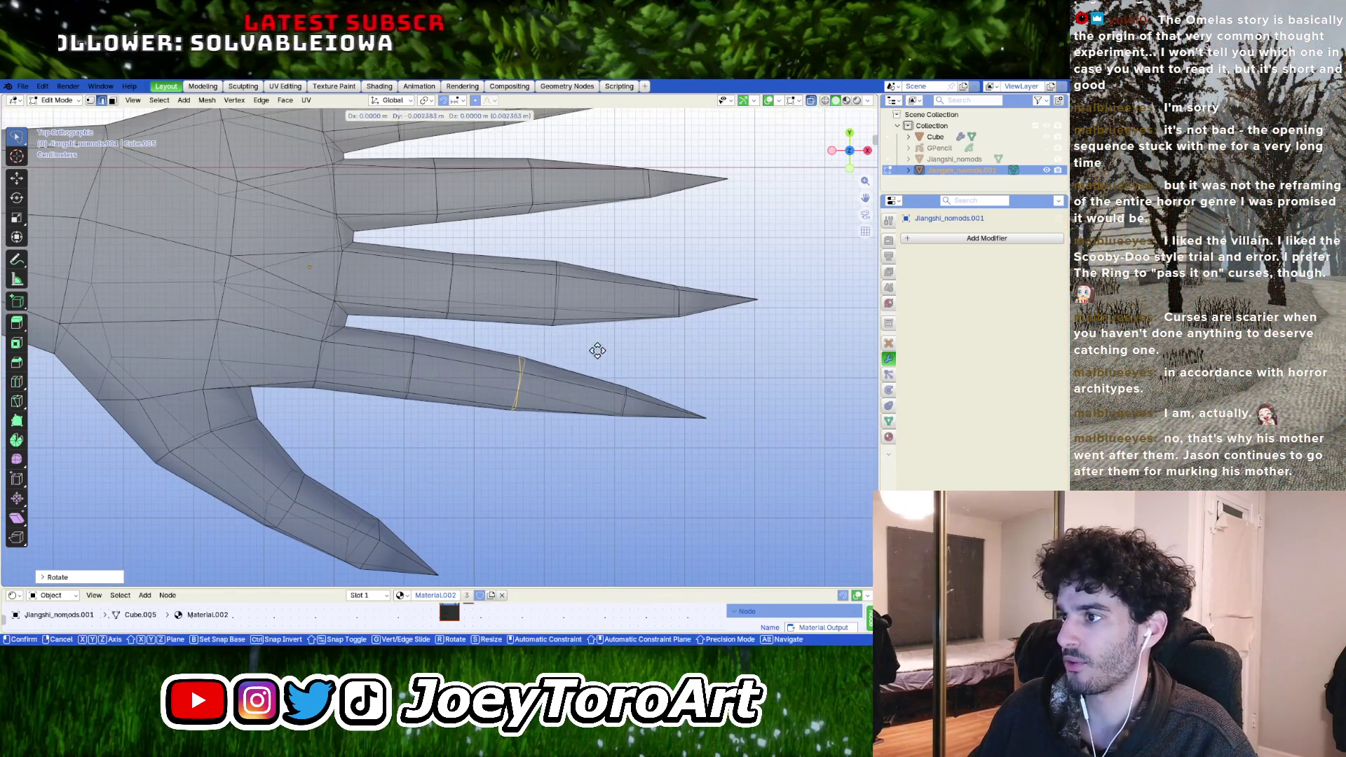
{"action": "scroll", "coordinate": [631, 351], "scroll_direction": "down", "scroll_amount": 1}
{"action": "left_click", "coordinate": [720, 349]}
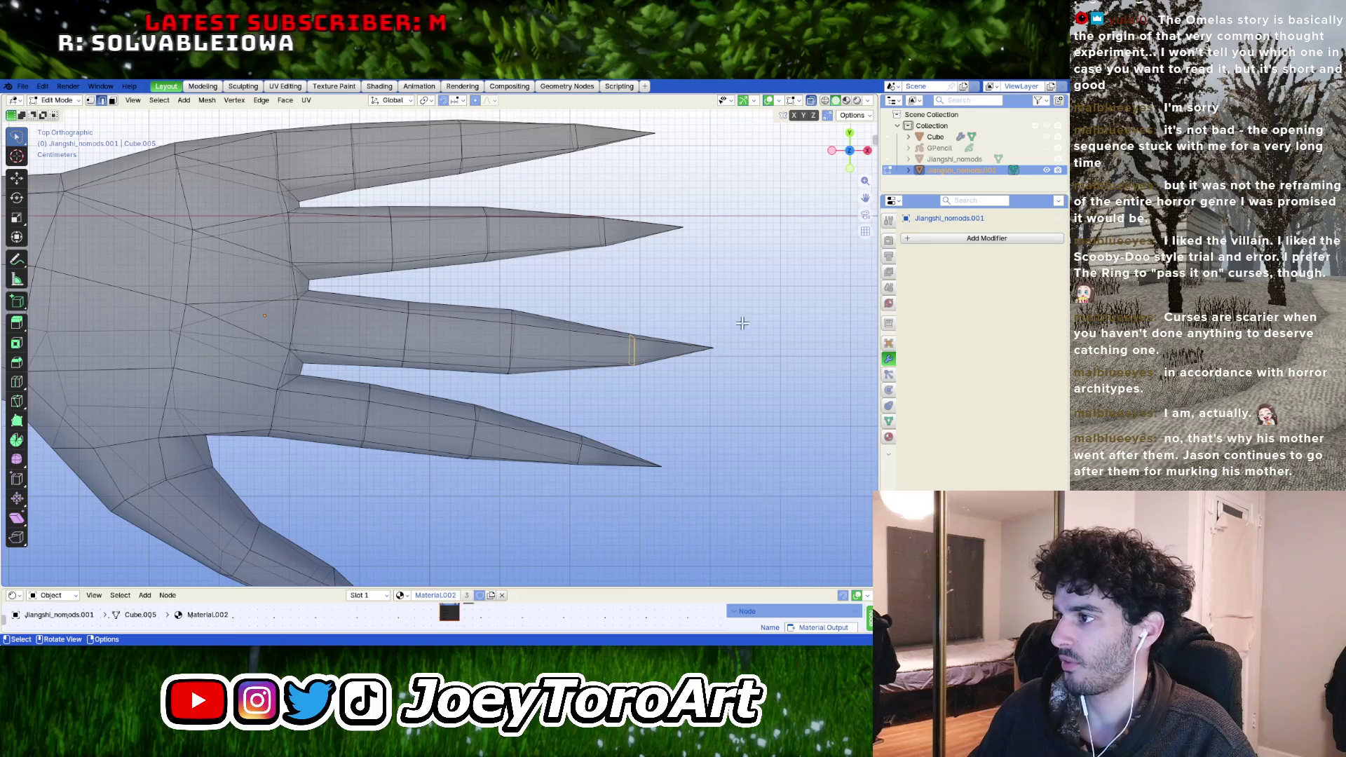
{"action": "left_click", "coordinate": [712, 348], "text": "shift"}
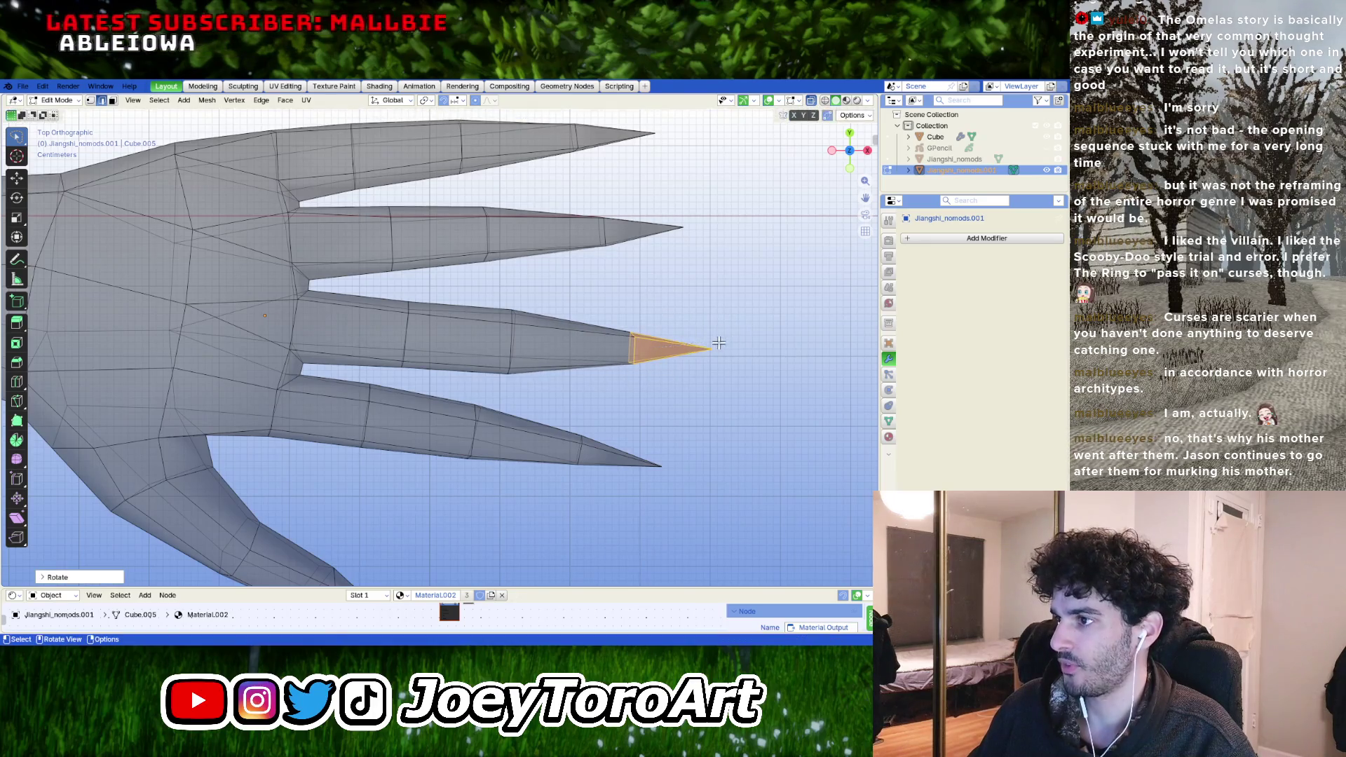
{"action": "scroll", "coordinate": [658, 348], "scroll_direction": "down", "scroll_amount": 1}
{"action": "left_click", "coordinate": [673, 353]}
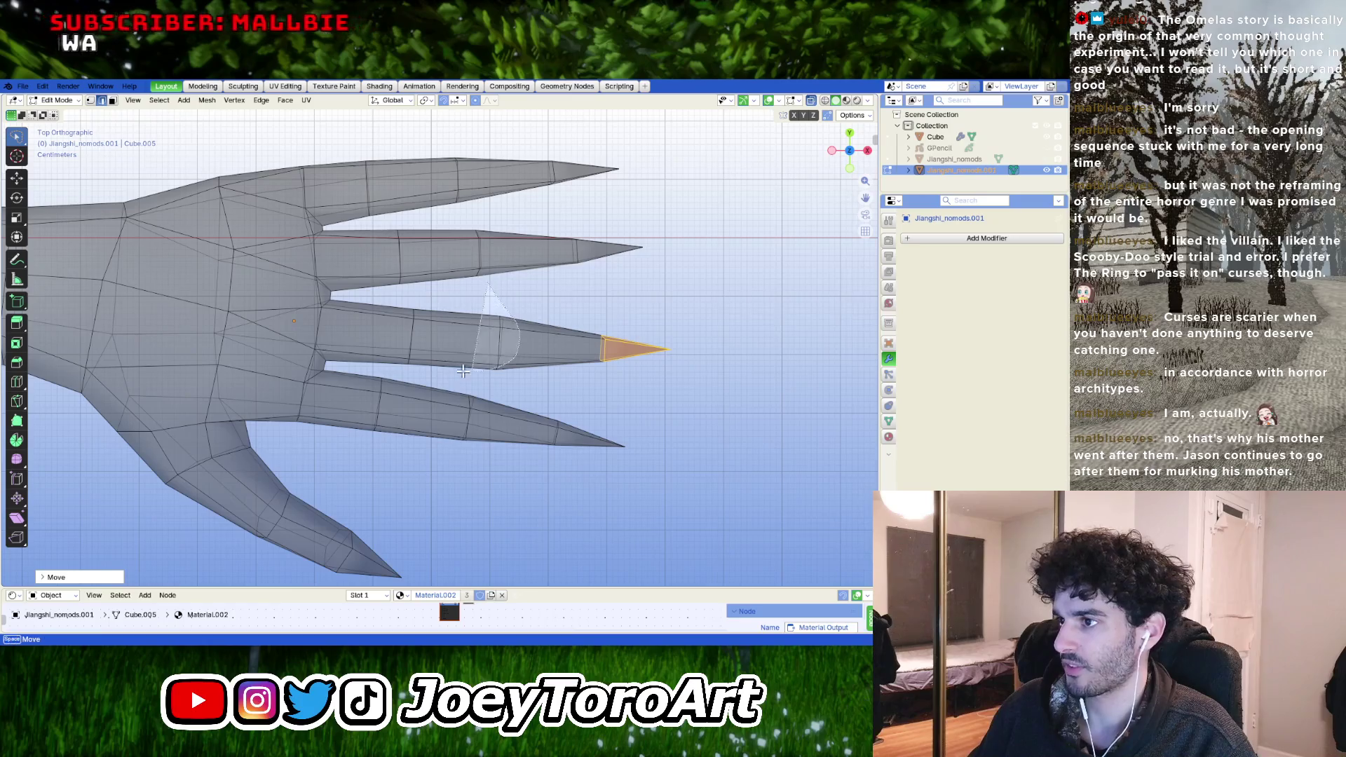
{"action": "left_click", "coordinate": [480, 340]}
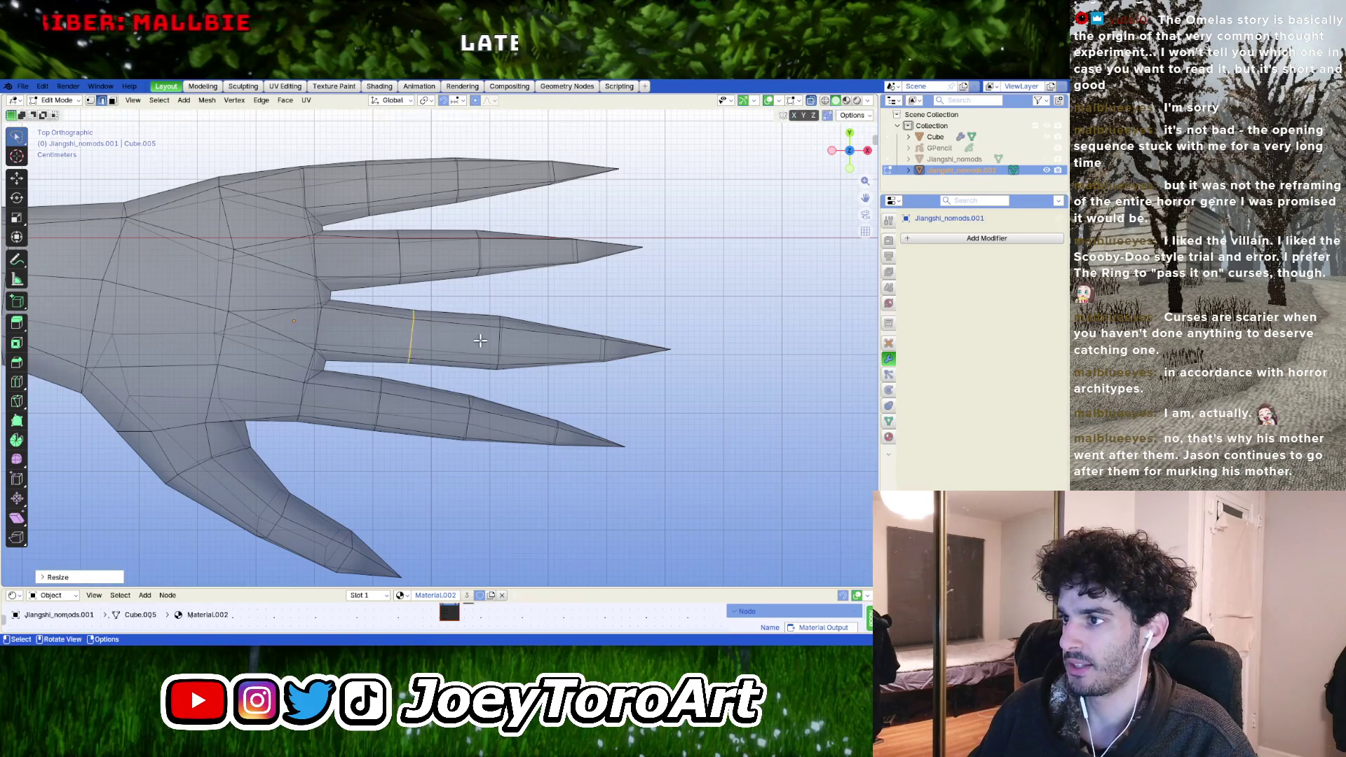
- Lasso-select the middle fingertip's faces ready for reshaping
{"action": "left_click_drag", "start_coordinate": [736, 376], "coordinate": [489, 347]}
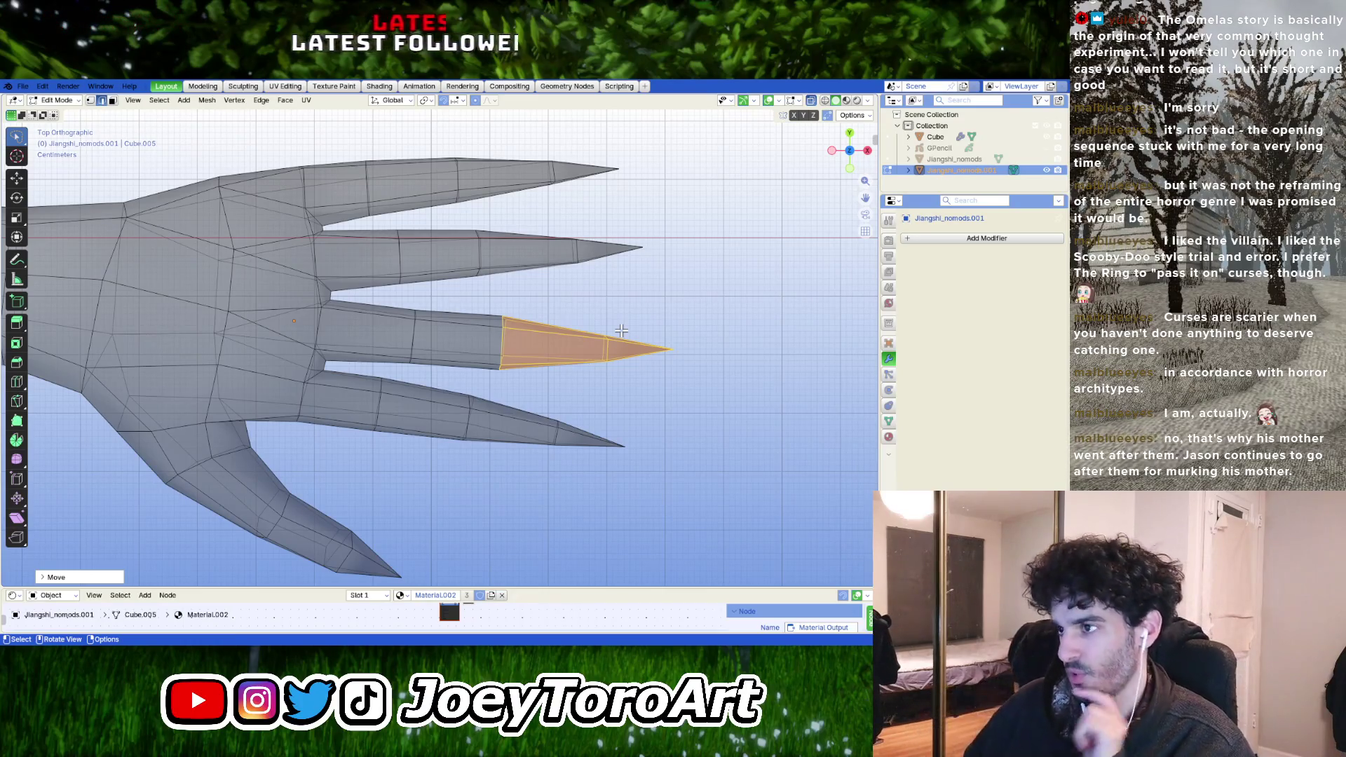
- Rotate and rescale the middle finger's tip section after cancelling a stray move
{"action": "left_click", "coordinate": [405, 368]}
{"action": "mouse_move", "coordinate": [442, 369]}
{"action": "middle_mouse_down", "text": "shift"}
{"action": "mouse_move", "coordinate": [505, 381]}
{"action": "mouse_move", "coordinate": [524, 438]}
{"action": "middle_mouse_up", "text": "shift"}
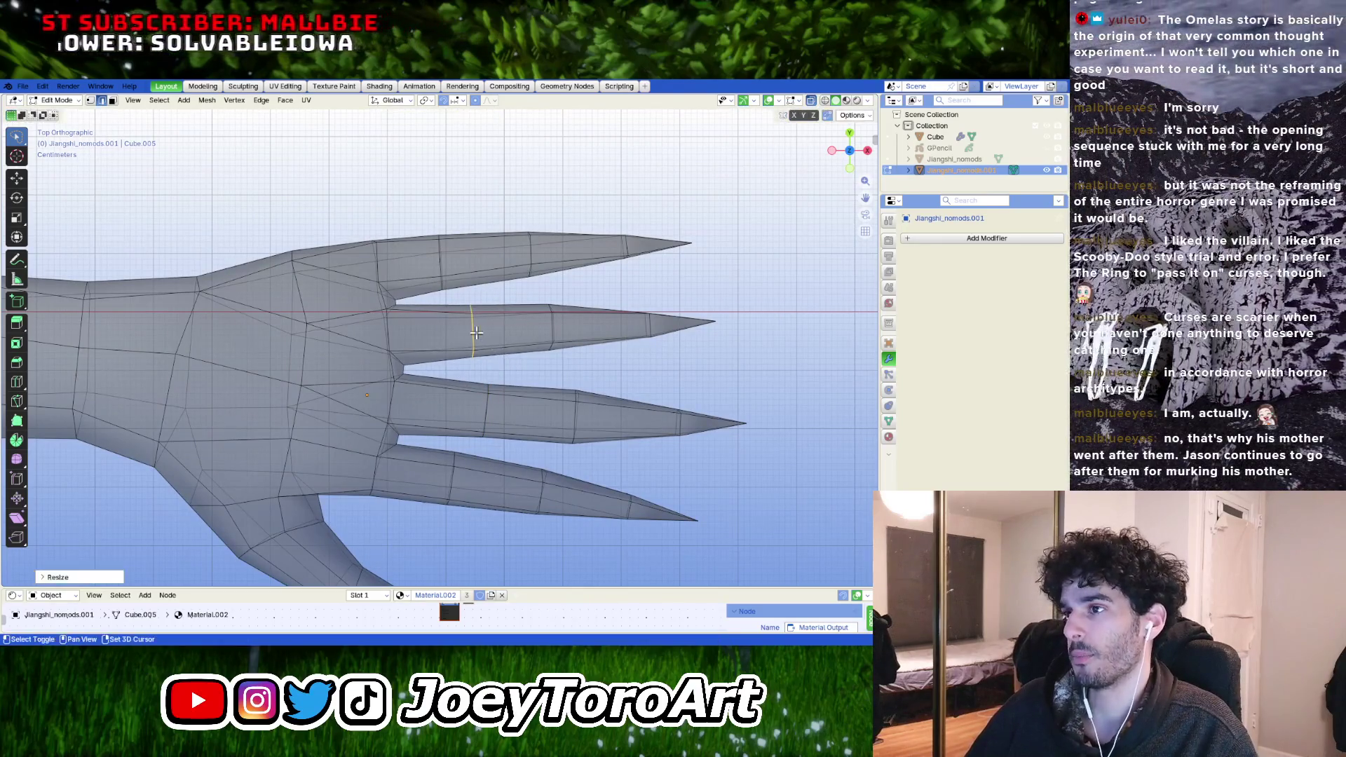
{"action": "middle_click_drag", "start_coordinate": [476, 332], "coordinate": [496, 399], "text": "shift"}
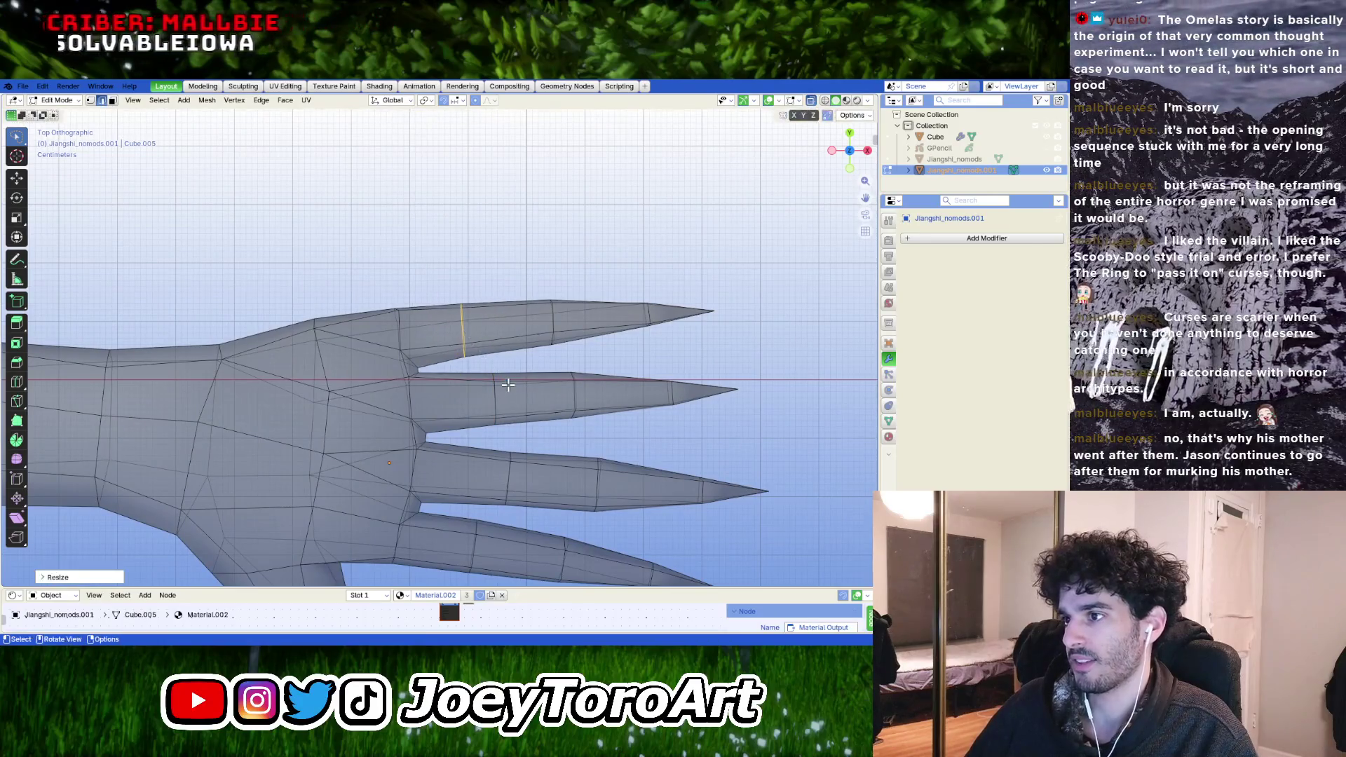
{"action": "key", "text": "Escape"}
{"action": "key", "text": "r"}
{"action": "left_click", "coordinate": [569, 375]}
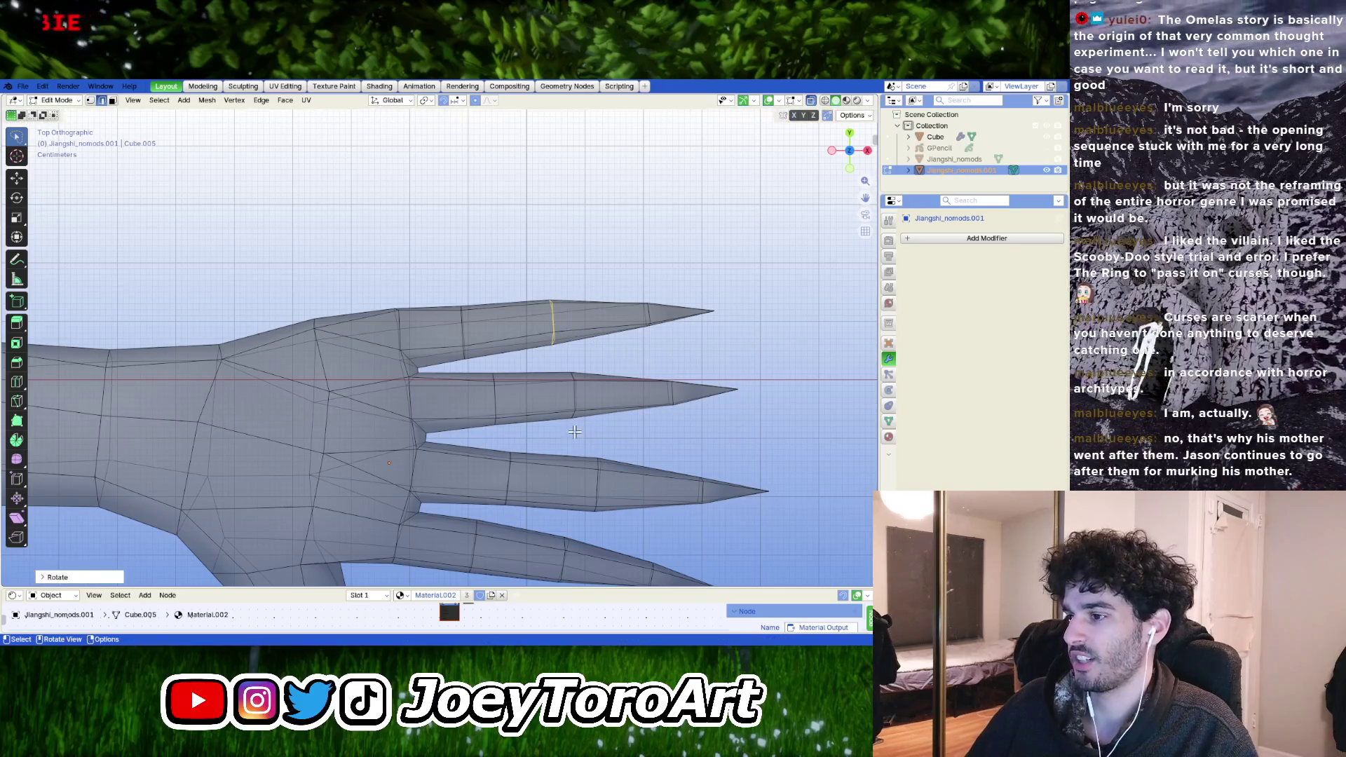
{"action": "middle_click_drag", "start_coordinate": [514, 264], "coordinate": [617, 302]}
{"action": "key", "text": "s"}
{"action": "left_click", "coordinate": [536, 337]}
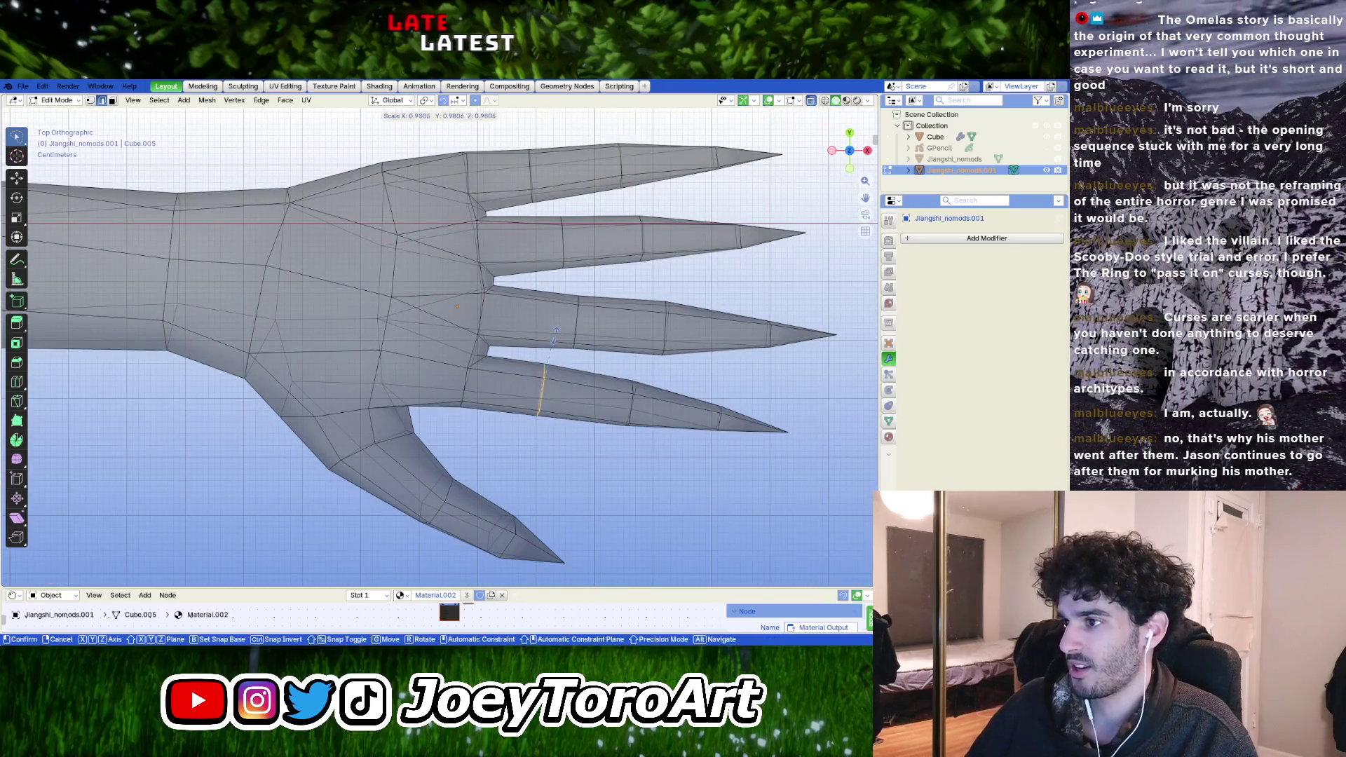
{"action": "middle_click_drag", "start_coordinate": [535, 337], "coordinate": [553, 357]}
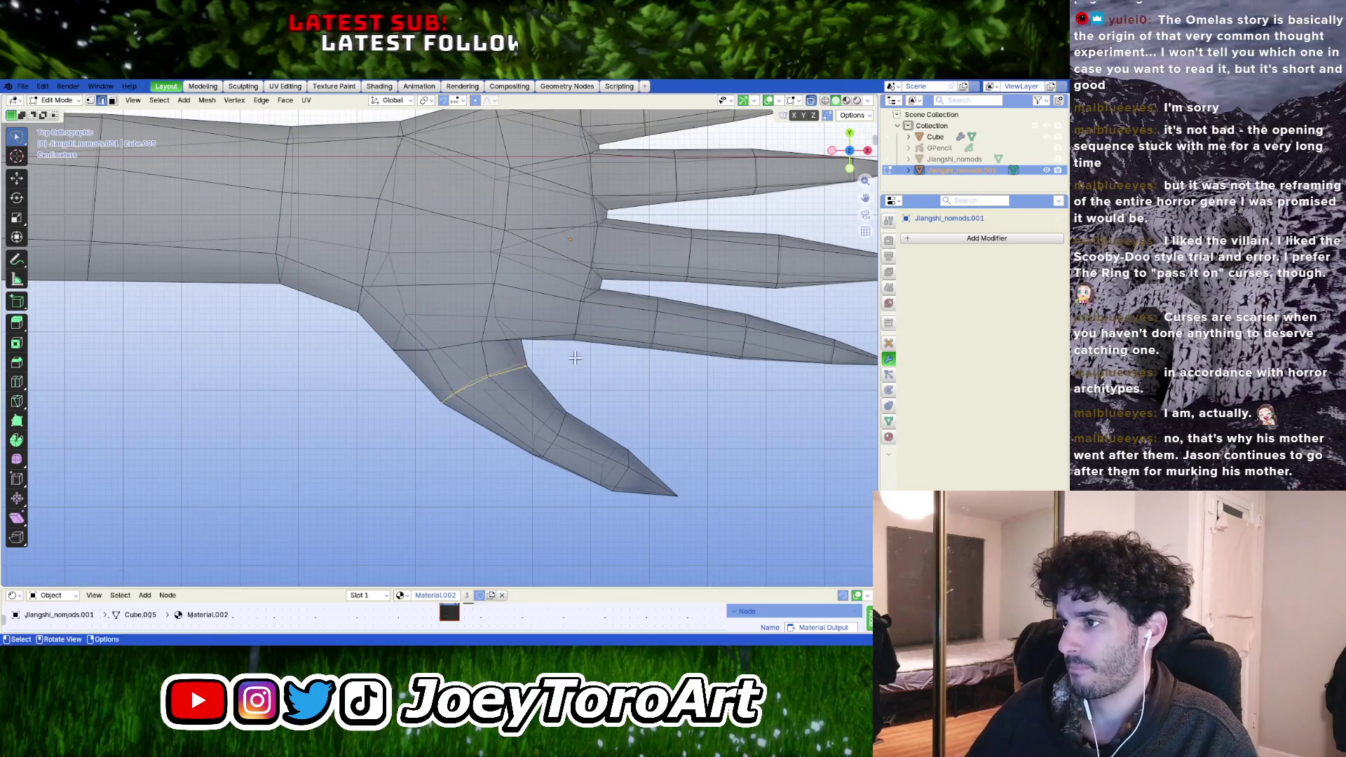
- Add a loop cut across the thumb claw near its tip
{"action": "key", "text": "ctrl+r"}
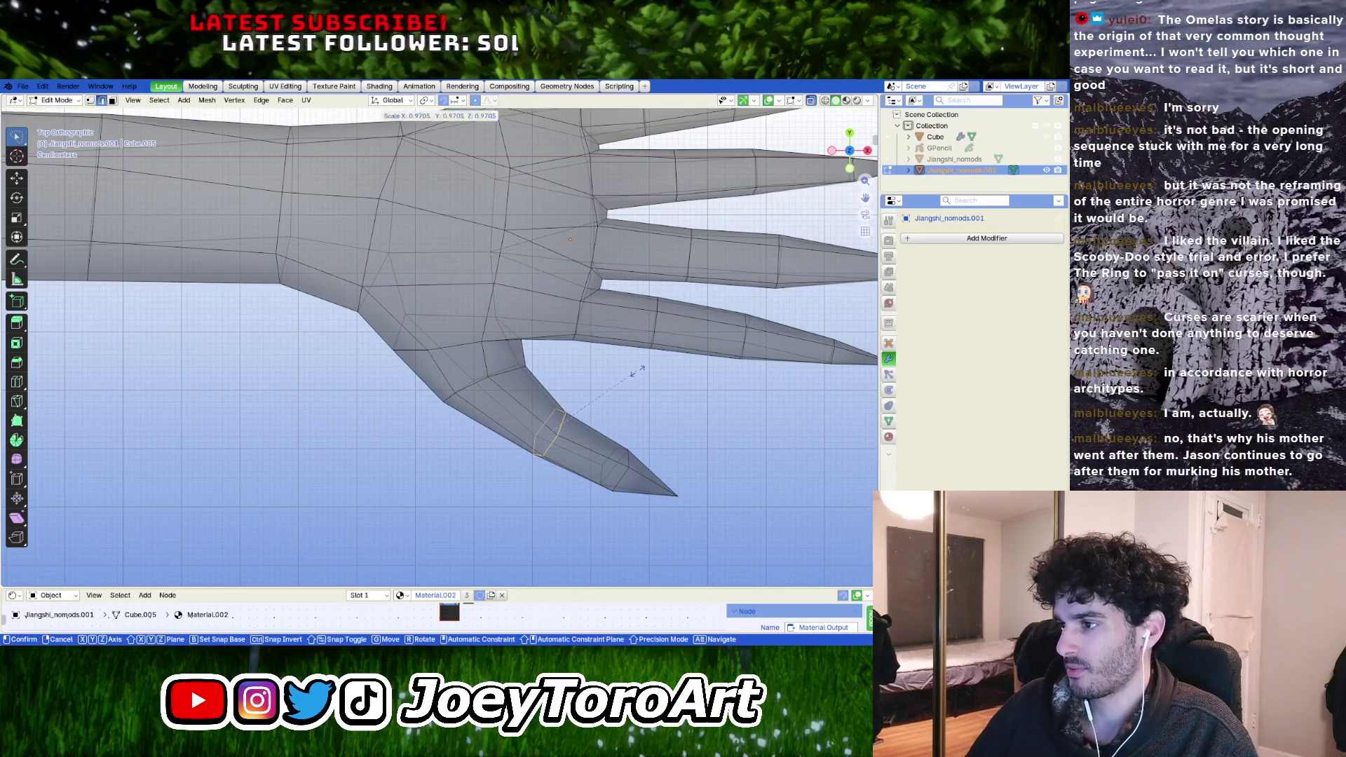
{"action": "mouse_move", "coordinate": [639, 368]}
{"action": "middle_mouse_down"}
{"action": "mouse_move", "coordinate": [660, 366]}
{"action": "mouse_move", "coordinate": [655, 249]}
{"action": "middle_mouse_up"}
{"action": "left_click", "coordinate": [661, 367]}
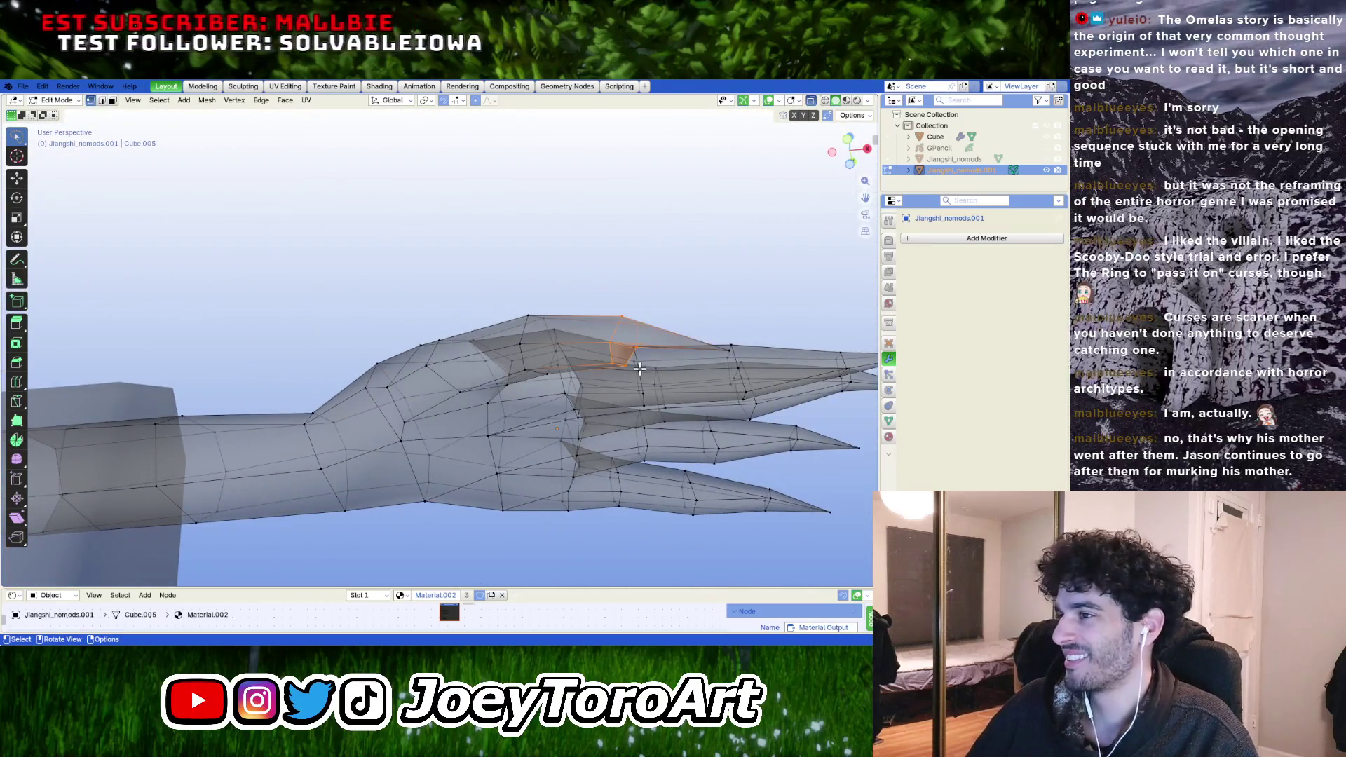
- Merge the thumb's tip vertices at center into a single sharp point
{"action": "key", "text": "alt+z"}
{"action": "middle_click_drag", "start_coordinate": [638, 367], "coordinate": [582, 286]}
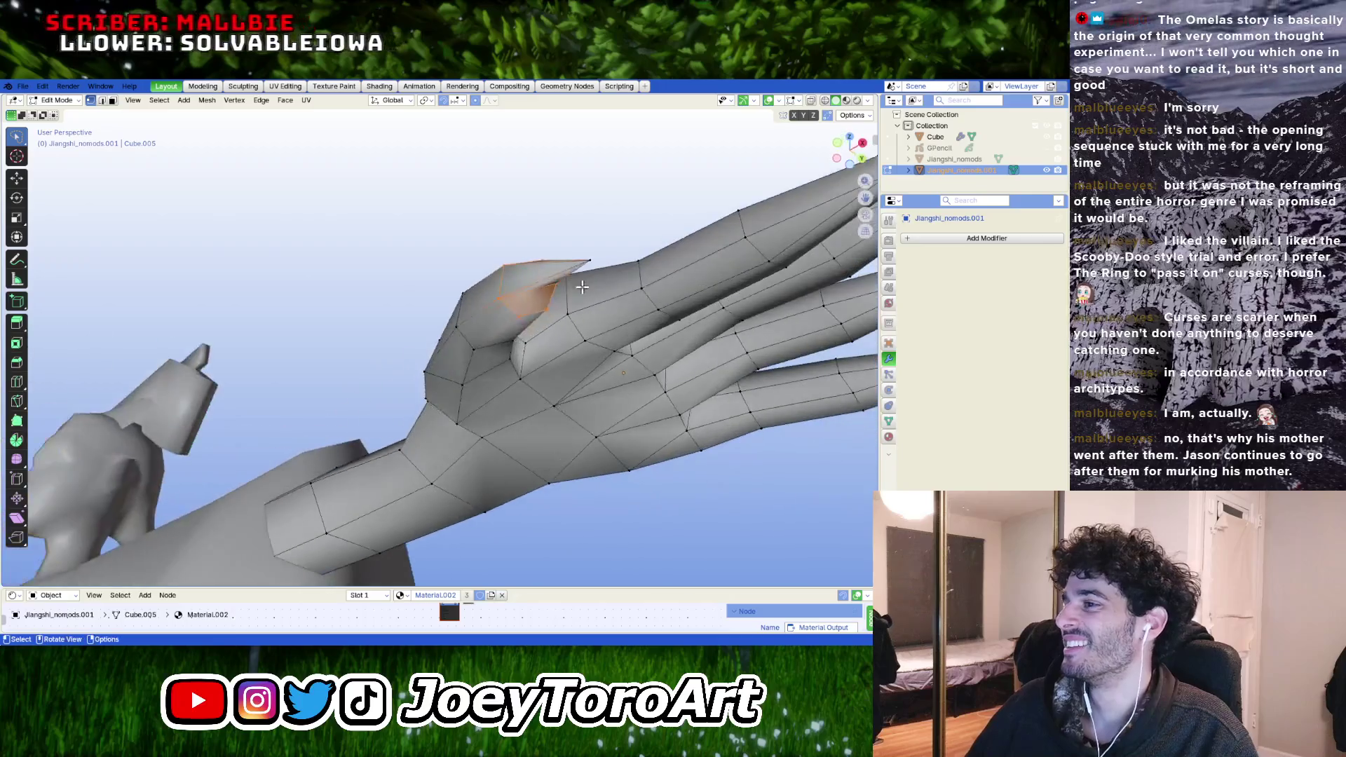
{"action": "key", "text": "m"}
{"action": "left_click", "coordinate": [491, 299]}
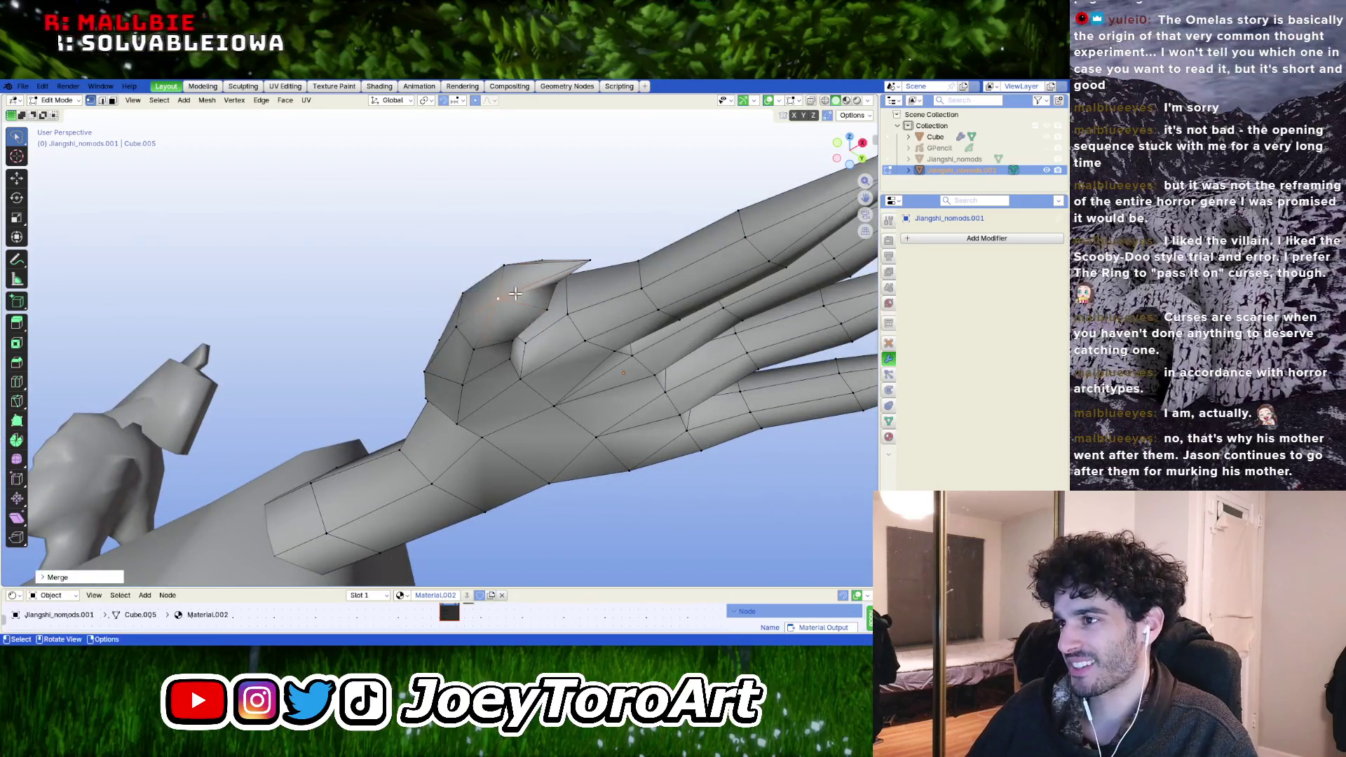
{"action": "middle_click_drag", "start_coordinate": [491, 299], "coordinate": [446, 275]}
{"action": "key", "text": "m"}
{"action": "left_click", "coordinate": [526, 275]}
- Scale the merged thumb tip into a pointed claw and begin a vertical finger move
{"action": "key", "text": "s"}
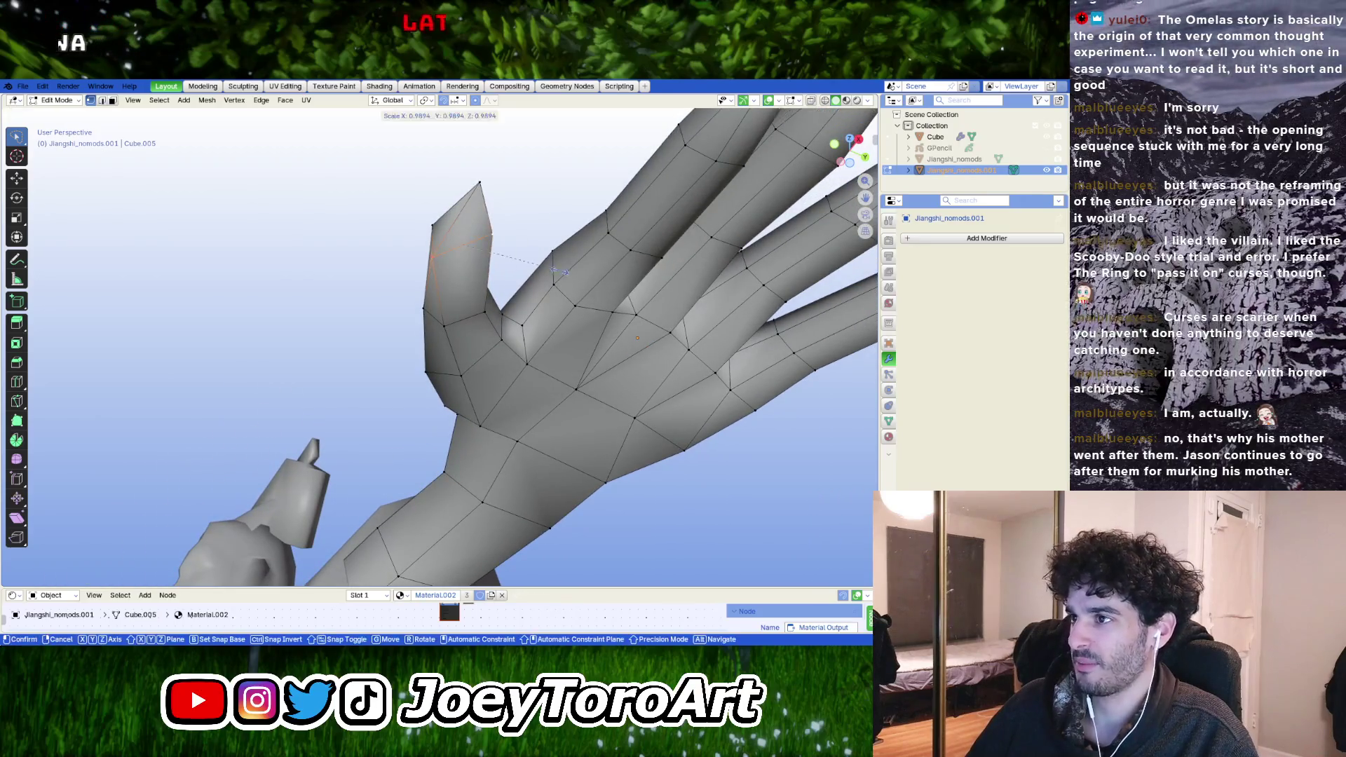
{"action": "left_click", "coordinate": [516, 274]}
{"action": "mouse_move", "coordinate": [581, 273]}
{"action": "middle_mouse_down"}
{"action": "mouse_move", "coordinate": [565, 413]}
{"action": "mouse_move", "coordinate": [585, 415]}
{"action": "mouse_move", "coordinate": [665, 351]}
{"action": "mouse_move", "coordinate": [591, 380]}
{"action": "mouse_move", "coordinate": [588, 396]}
{"action": "mouse_move", "coordinate": [537, 391]}
{"action": "mouse_move", "coordinate": [562, 359]}
{"action": "mouse_move", "coordinate": [464, 359]}
{"action": "mouse_move", "coordinate": [409, 333]}
{"action": "mouse_move", "coordinate": [592, 365]}
{"action": "mouse_move", "coordinate": [518, 407]}
{"action": "mouse_move", "coordinate": [498, 386]}
{"action": "middle_mouse_up"}
{"action": "scroll", "coordinate": [567, 383], "scroll_direction": "down", "scroll_amount": 4}
{"action": "scroll", "coordinate": [564, 413], "scroll_direction": "up", "scroll_amount": 5}
{"action": "key", "text": "g"}
{"action": "key", "text": "z"}
- Raise and lower finger loops along global Z to refine the claw's bend
{"action": "left_click", "coordinate": [596, 353]}
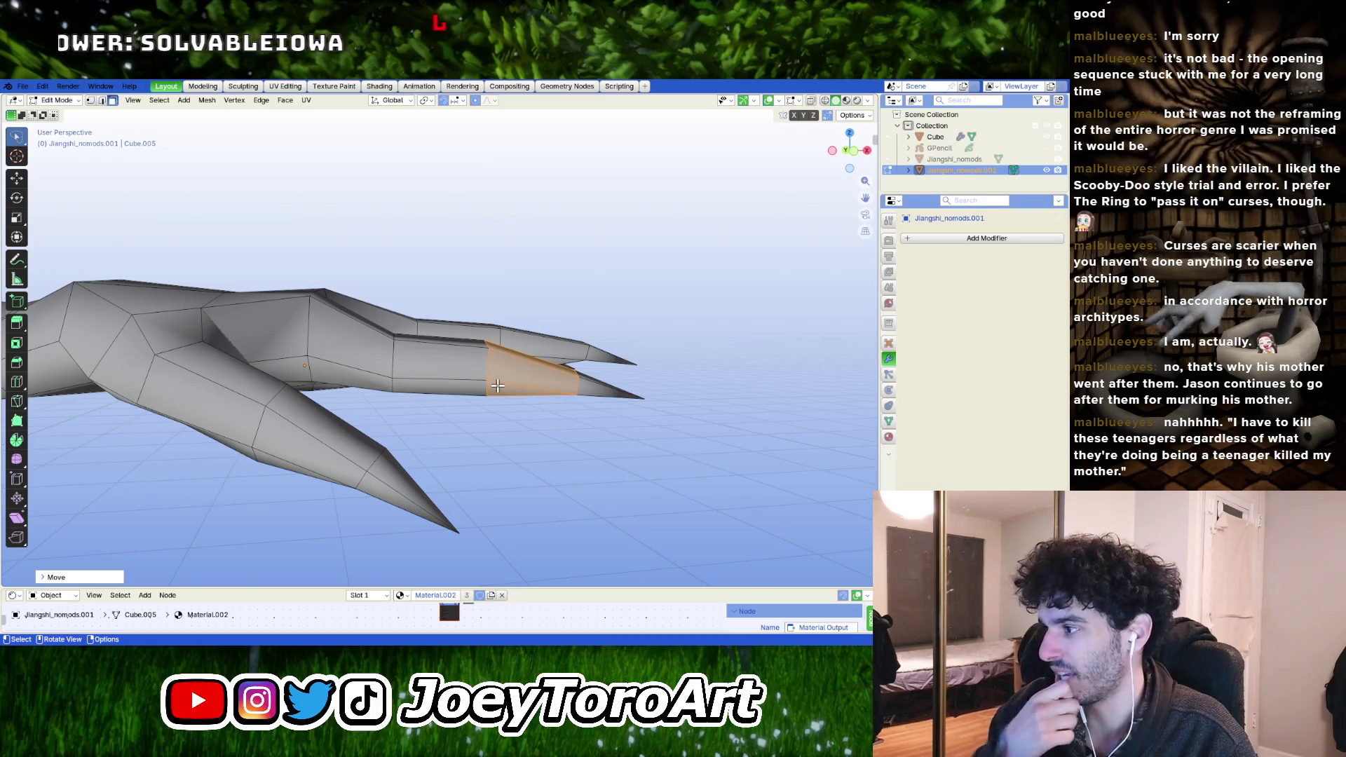
{"action": "middle_click_drag", "start_coordinate": [483, 366], "coordinate": [453, 377]}
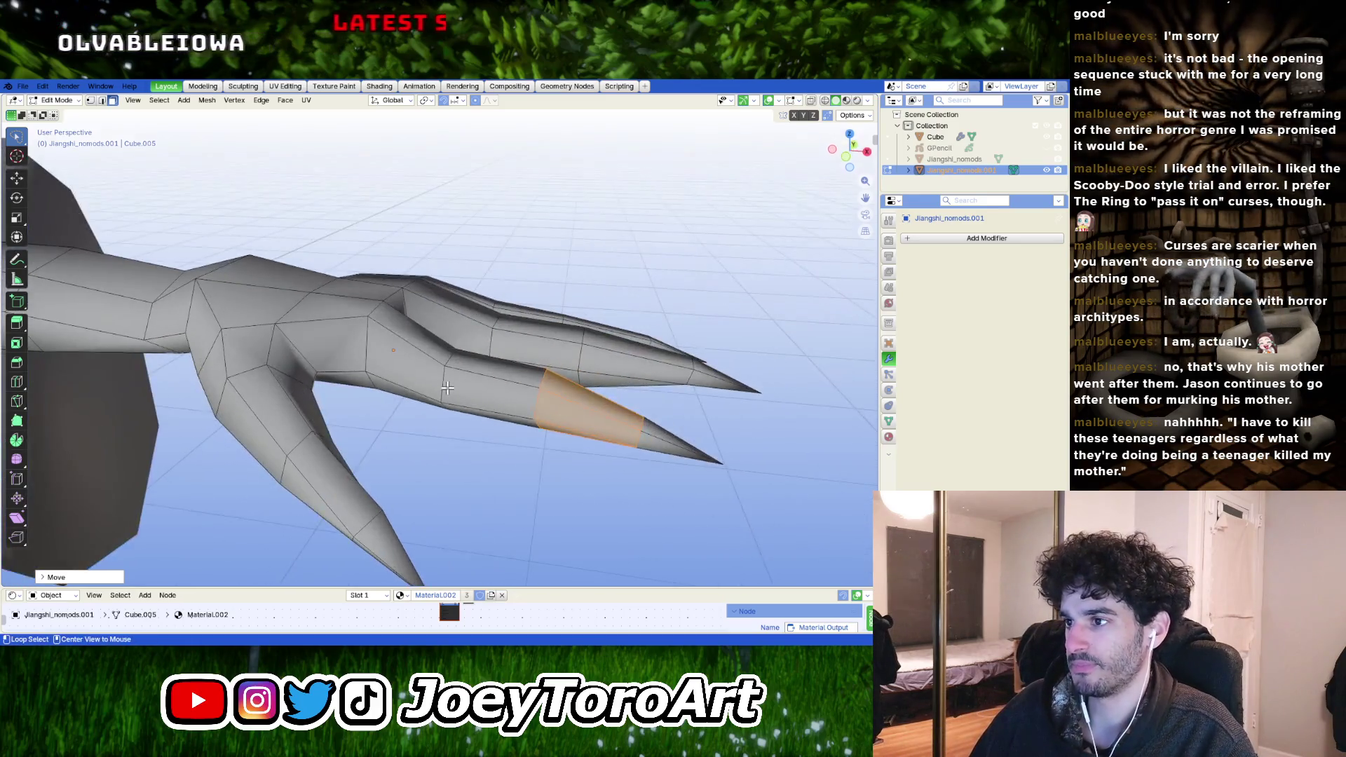
{"action": "left_click", "coordinate": [452, 376], "text": "alt"}
{"action": "key", "text": "g"}
{"action": "key", "text": "z"}
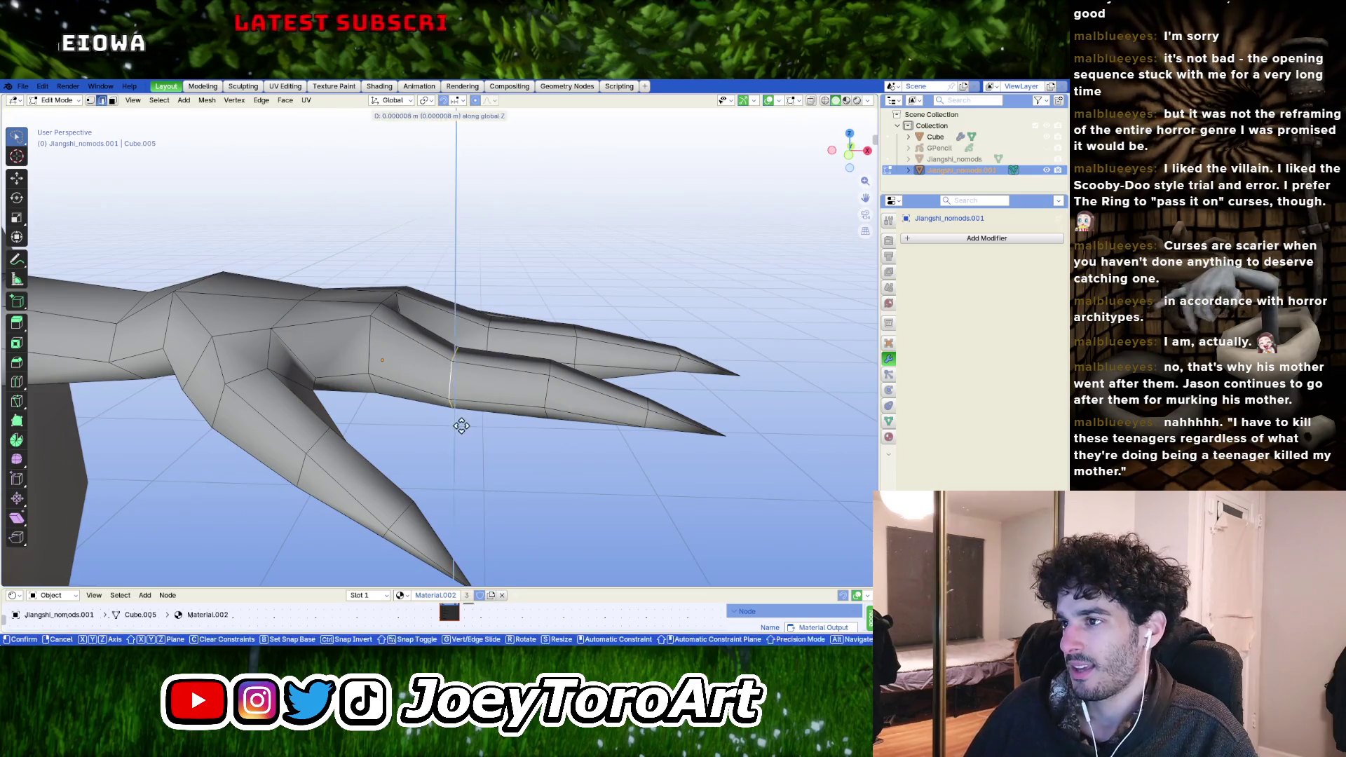
{"action": "left_click", "coordinate": [463, 421]}
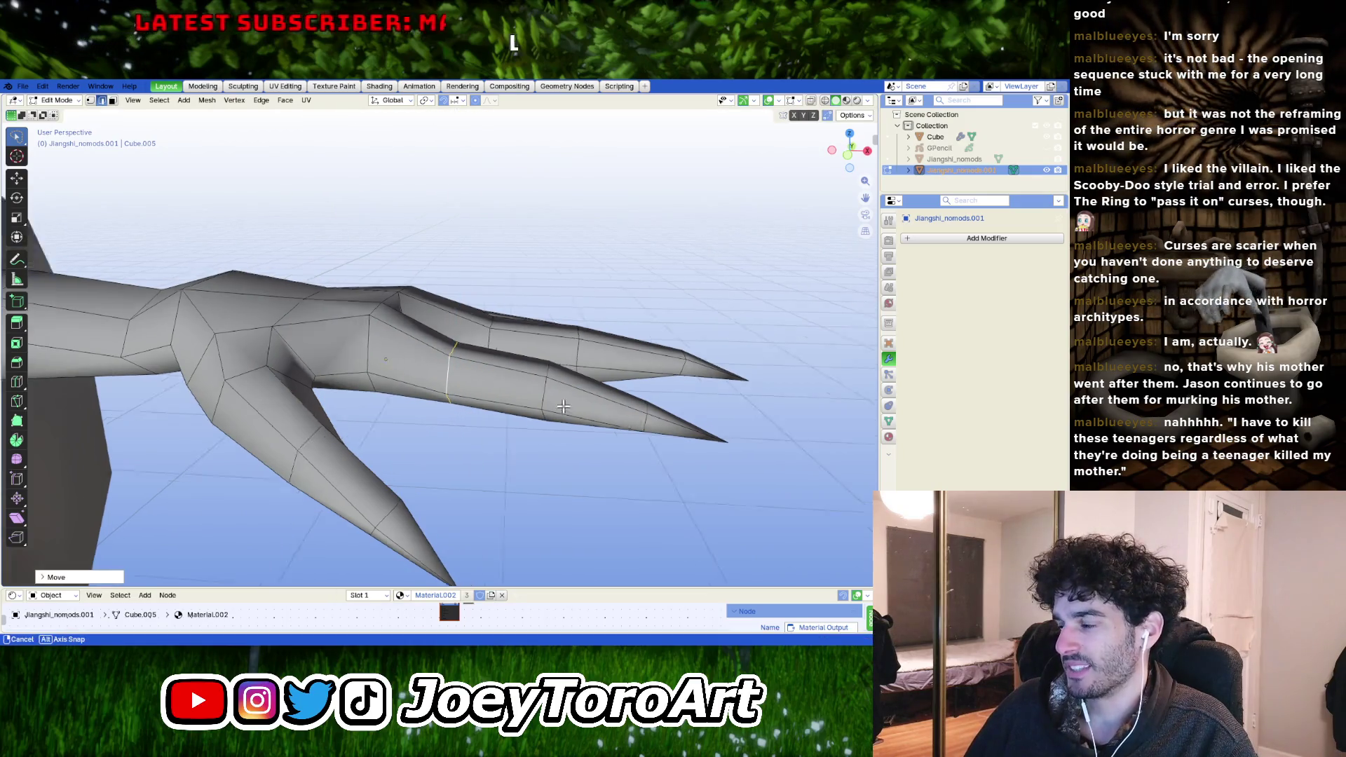
{"action": "middle_click_drag", "start_coordinate": [464, 421], "coordinate": [471, 459]}
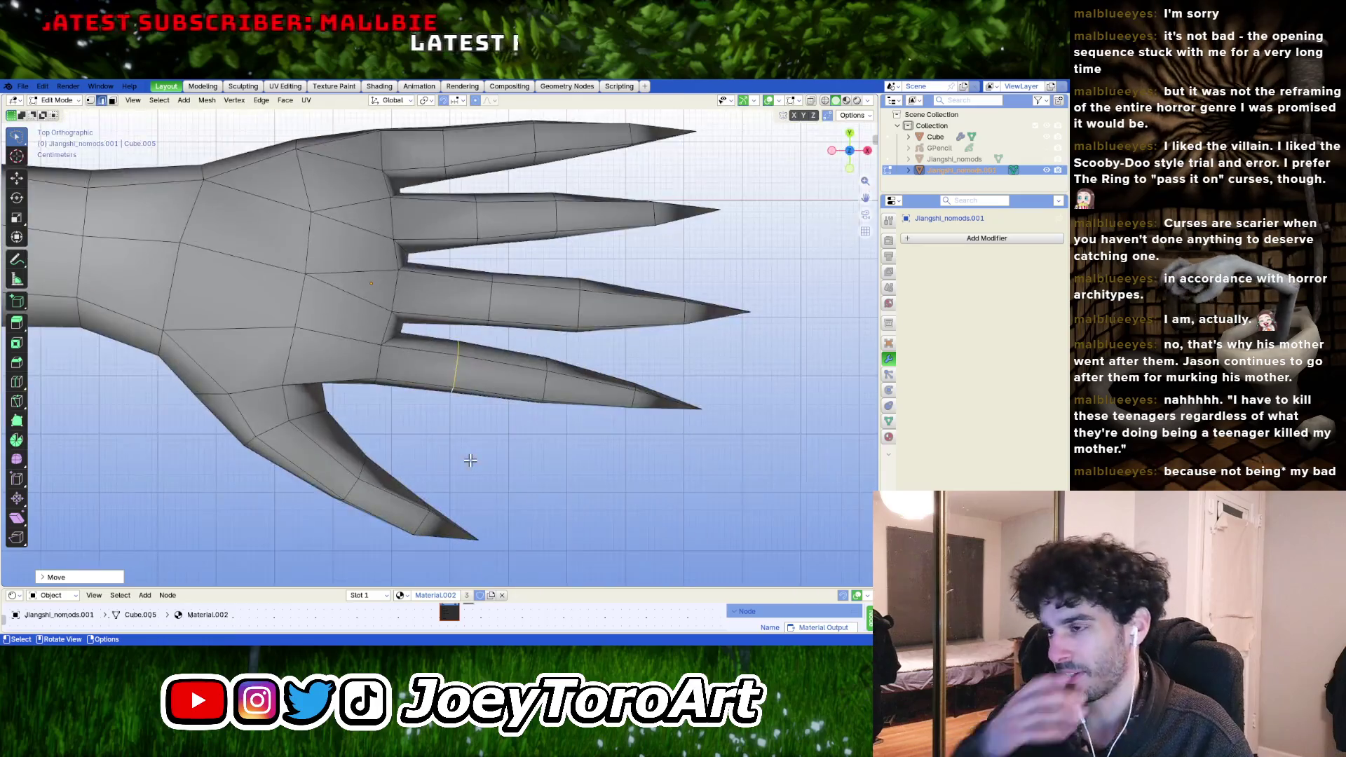
- Slide an edge loop toward the fingertip and review the hand in Object Mode
{"action": "key", "text": "g"}
{"action": "left_click", "coordinate": [565, 386]}
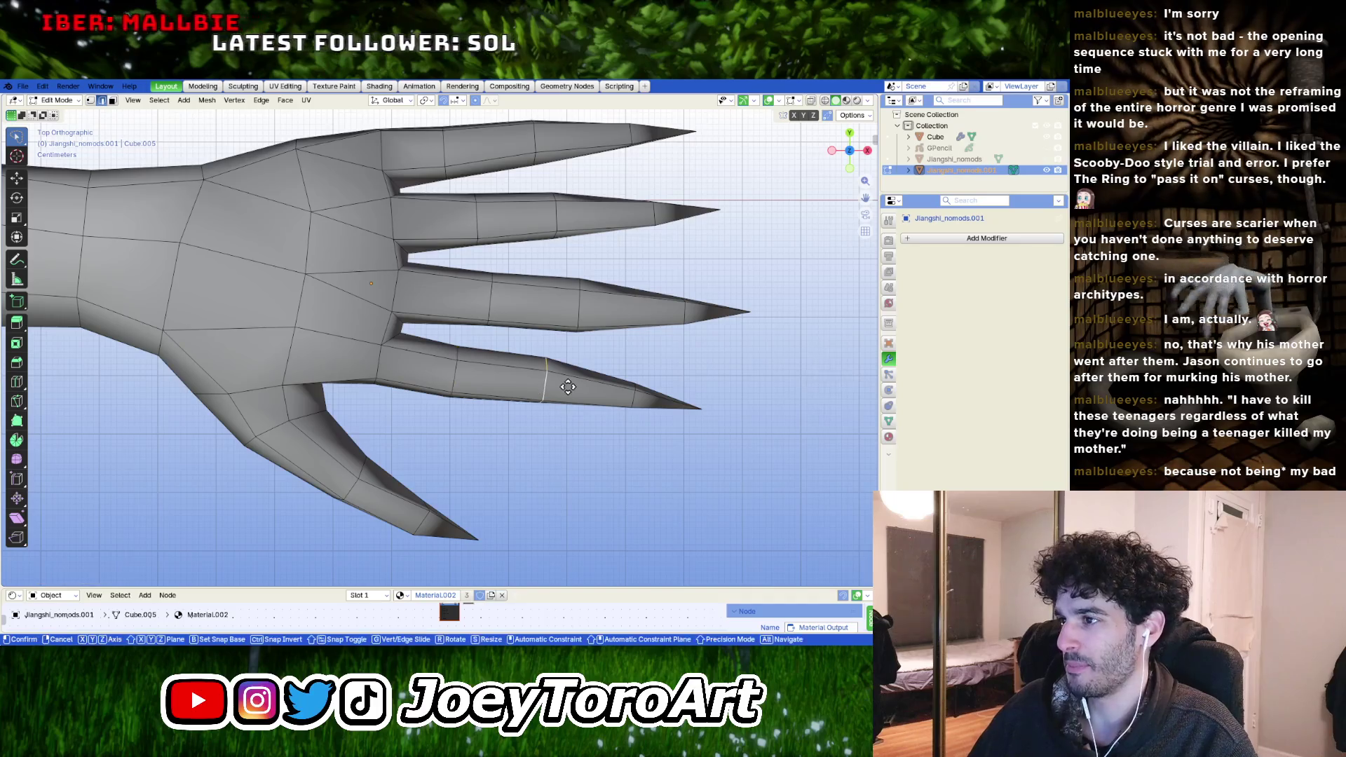
{"action": "scroll", "coordinate": [567, 390], "scroll_direction": "down", "scroll_amount": 3}
{"action": "scroll", "coordinate": [474, 379], "scroll_direction": "down", "scroll_amount": 3}
{"action": "key", "text": "Tab"}
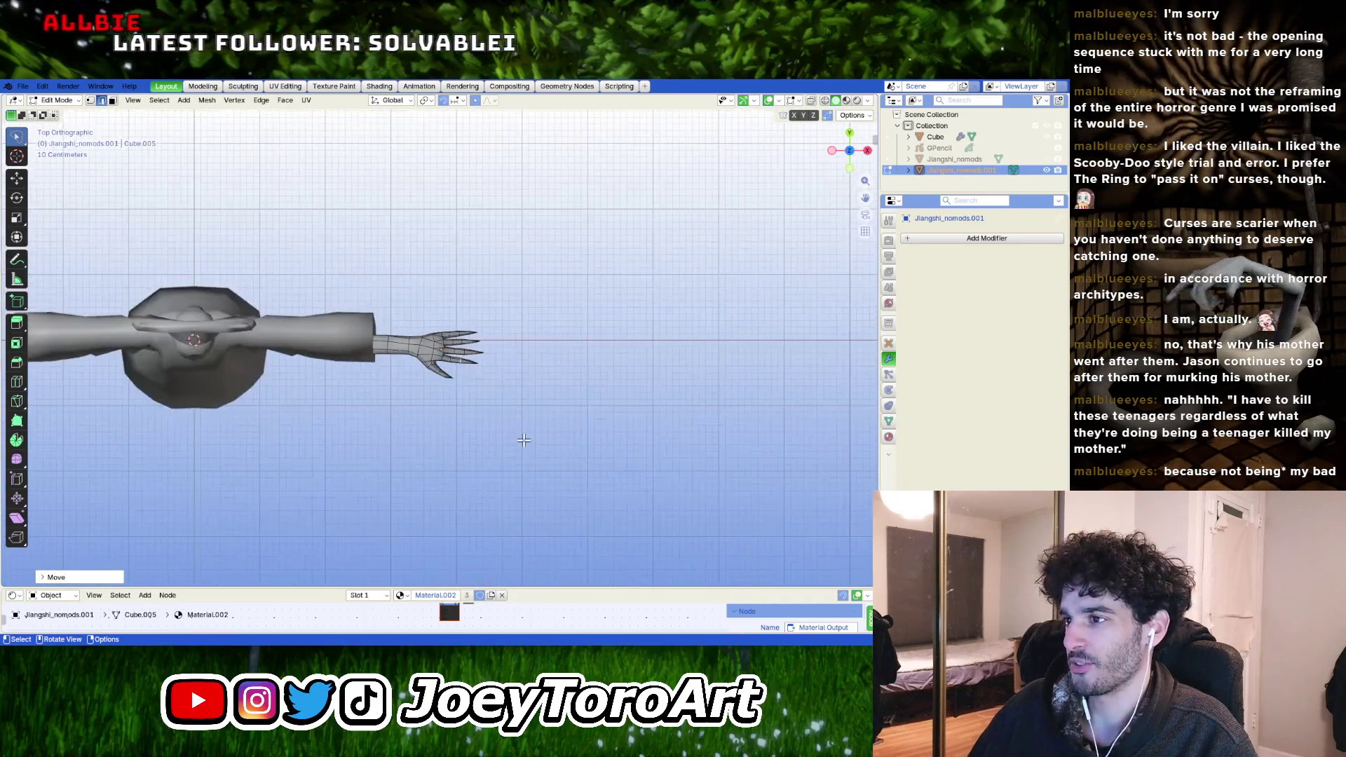
{"action": "scroll", "coordinate": [413, 372], "scroll_direction": "up", "scroll_amount": 3}
{"action": "scroll", "coordinate": [413, 373], "scroll_direction": "up", "scroll_amount": 1}
{"action": "middle_click_drag", "start_coordinate": [412, 371], "coordinate": [452, 316]}
{"action": "key", "text": "Tab"}
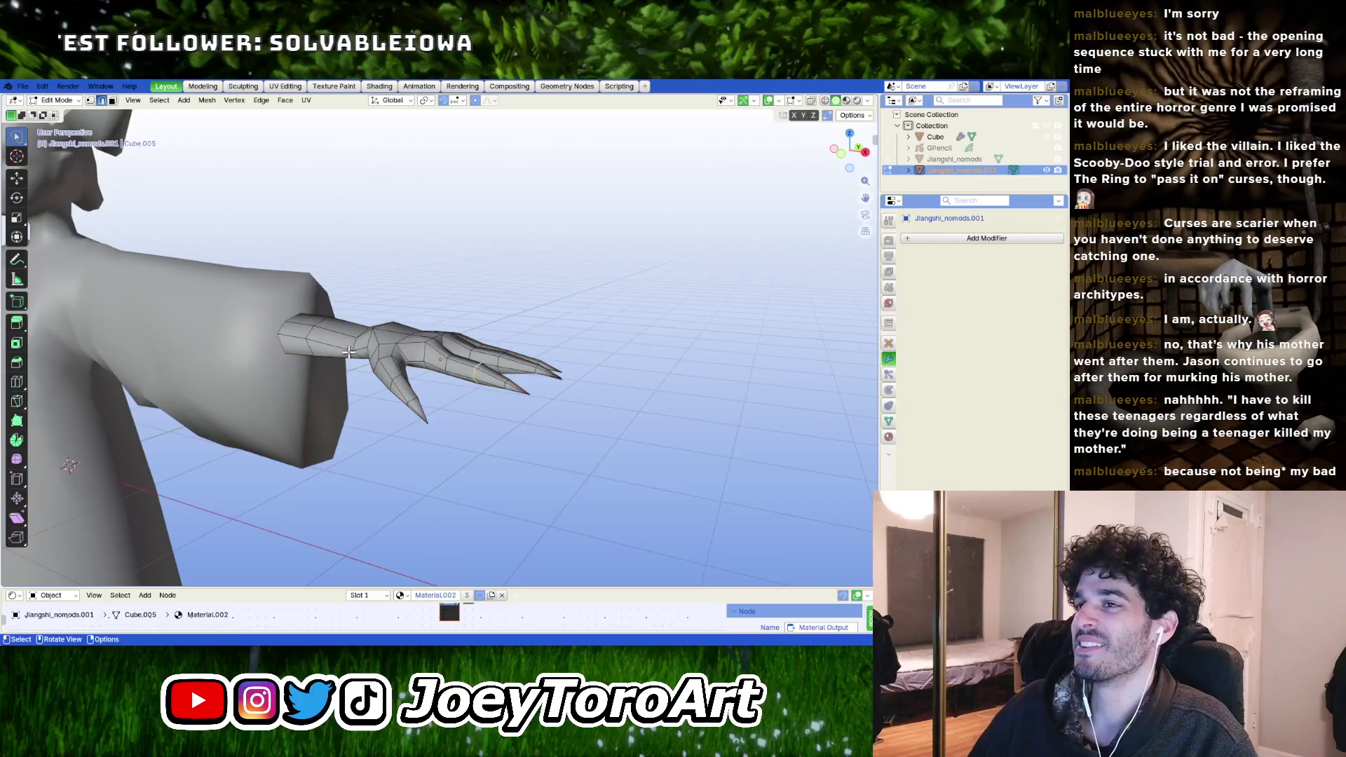
{"action": "scroll", "coordinate": [452, 315], "scroll_direction": "down", "scroll_amount": 2}
{"action": "scroll", "coordinate": [316, 401], "scroll_direction": "up", "scroll_amount": 2}
{"action": "scroll", "coordinate": [400, 392], "scroll_direction": "up", "scroll_amount": 2}
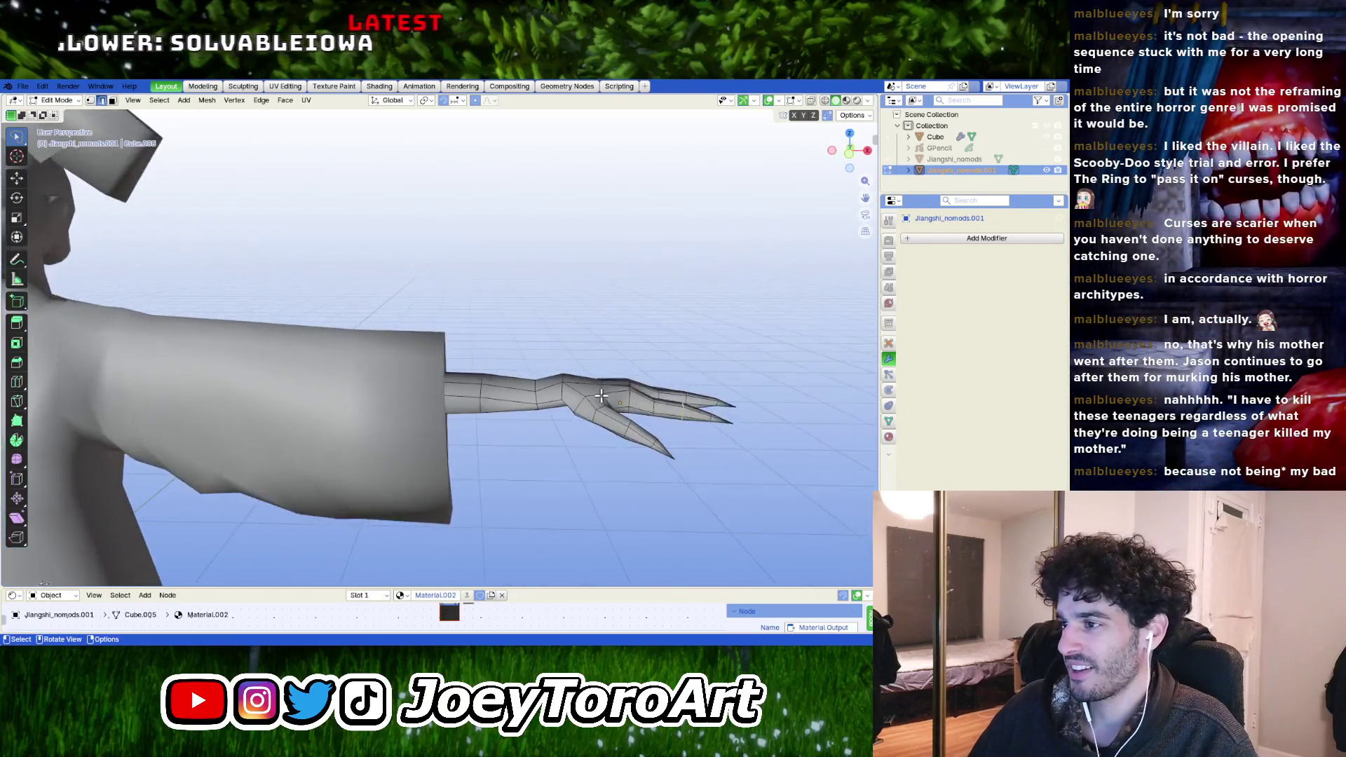
{"action": "scroll", "coordinate": [473, 387], "scroll_direction": "up", "scroll_amount": 2}
{"action": "scroll", "coordinate": [529, 384], "scroll_direction": "up", "scroll_amount": 2}
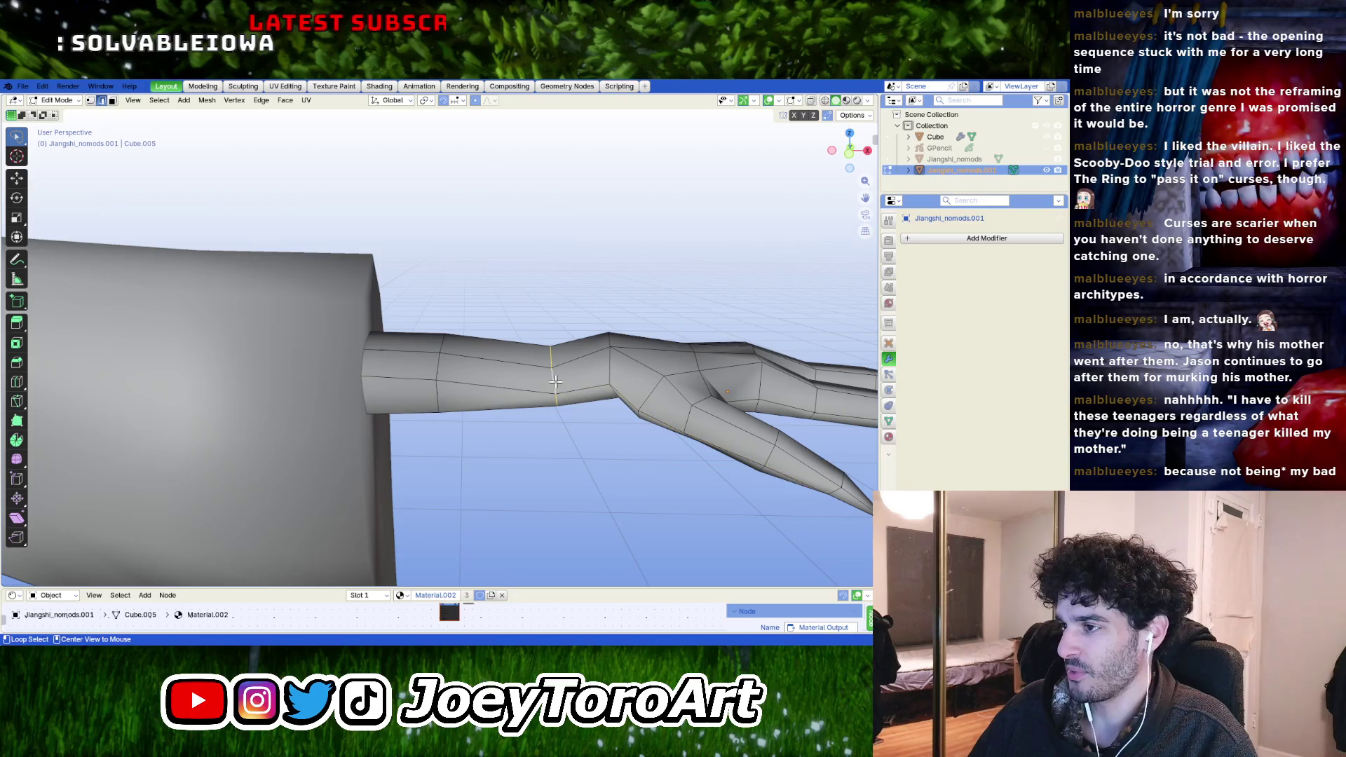
- In front view, scale the wrist loop and move forearm loops nearer the sleeve
{"action": "key", "text": "KP_1"}
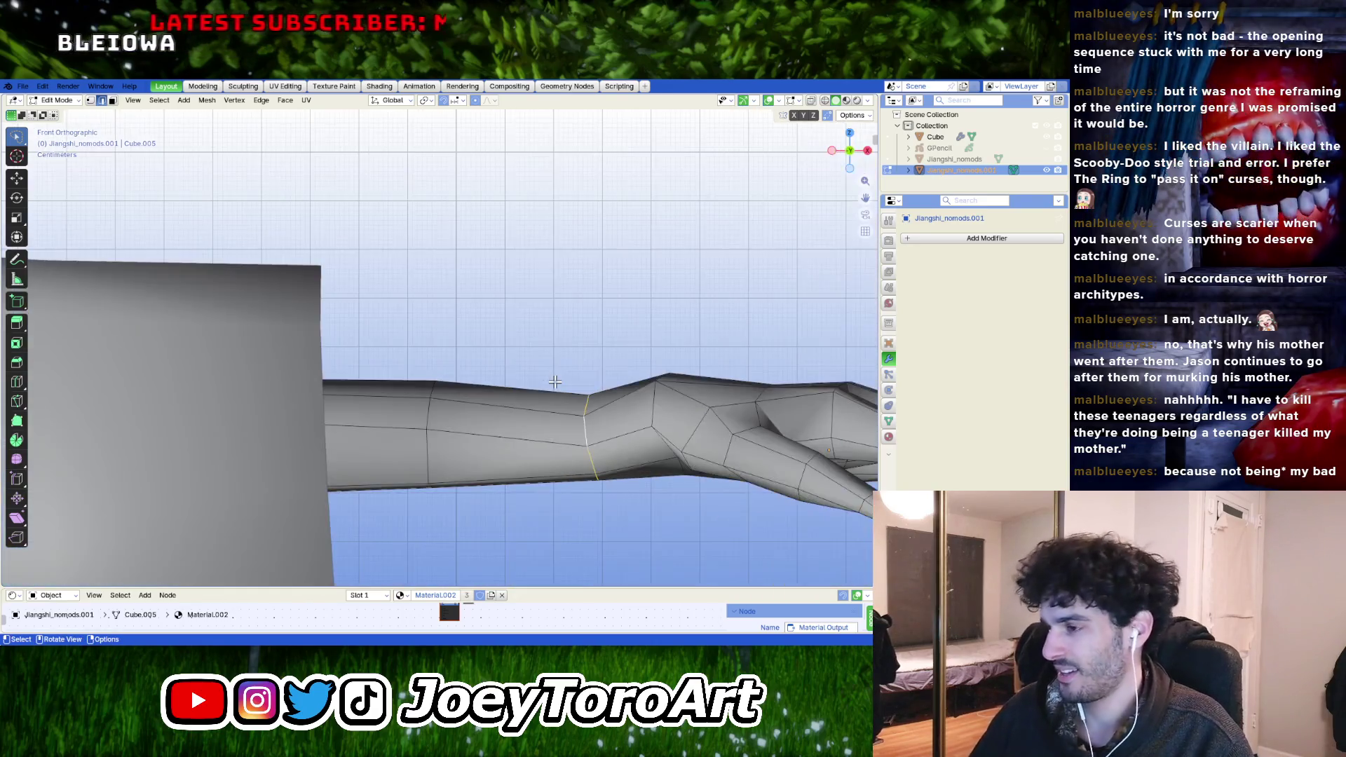
{"action": "key", "text": "s"}
{"action": "left_click", "coordinate": [699, 564]}
{"action": "scroll", "coordinate": [610, 505], "scroll_direction": "down", "scroll_amount": 2}
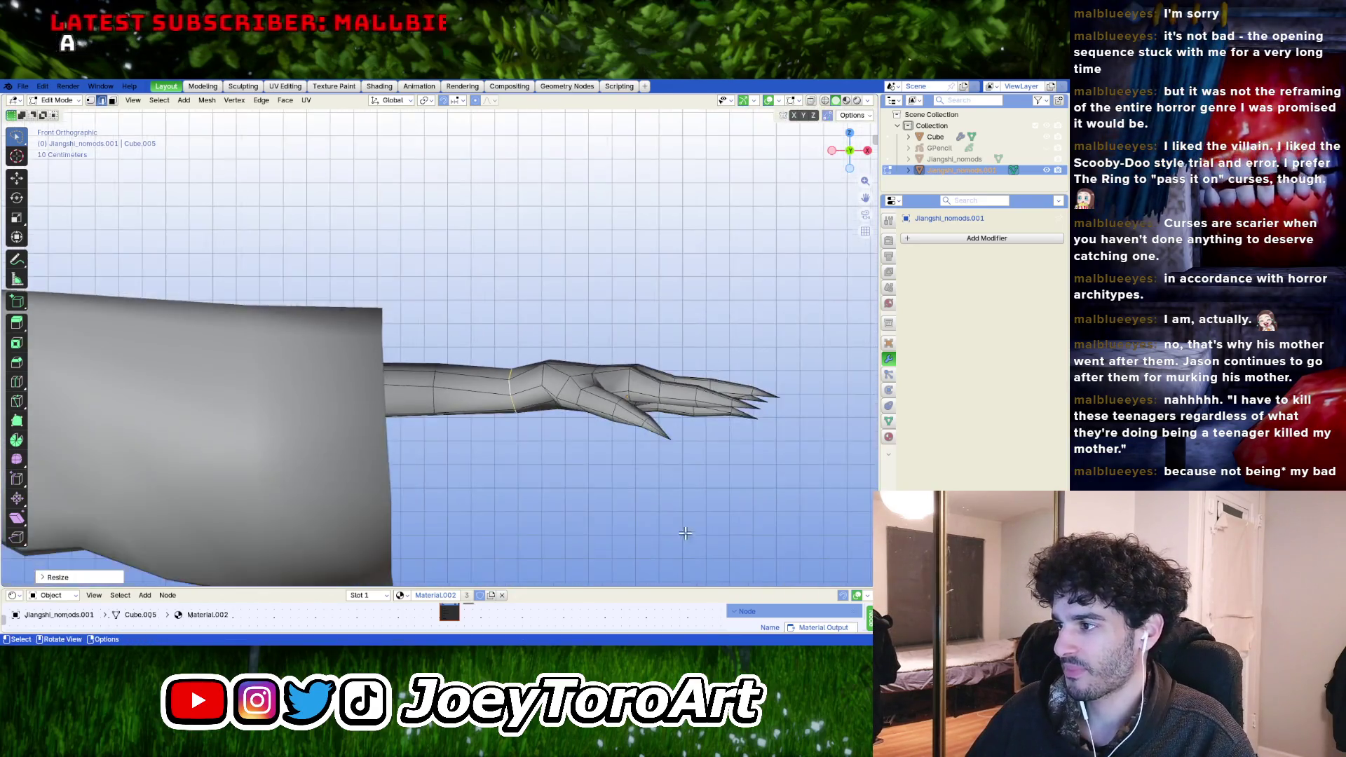
{"action": "scroll", "coordinate": [537, 449], "scroll_direction": "down", "scroll_amount": 1}
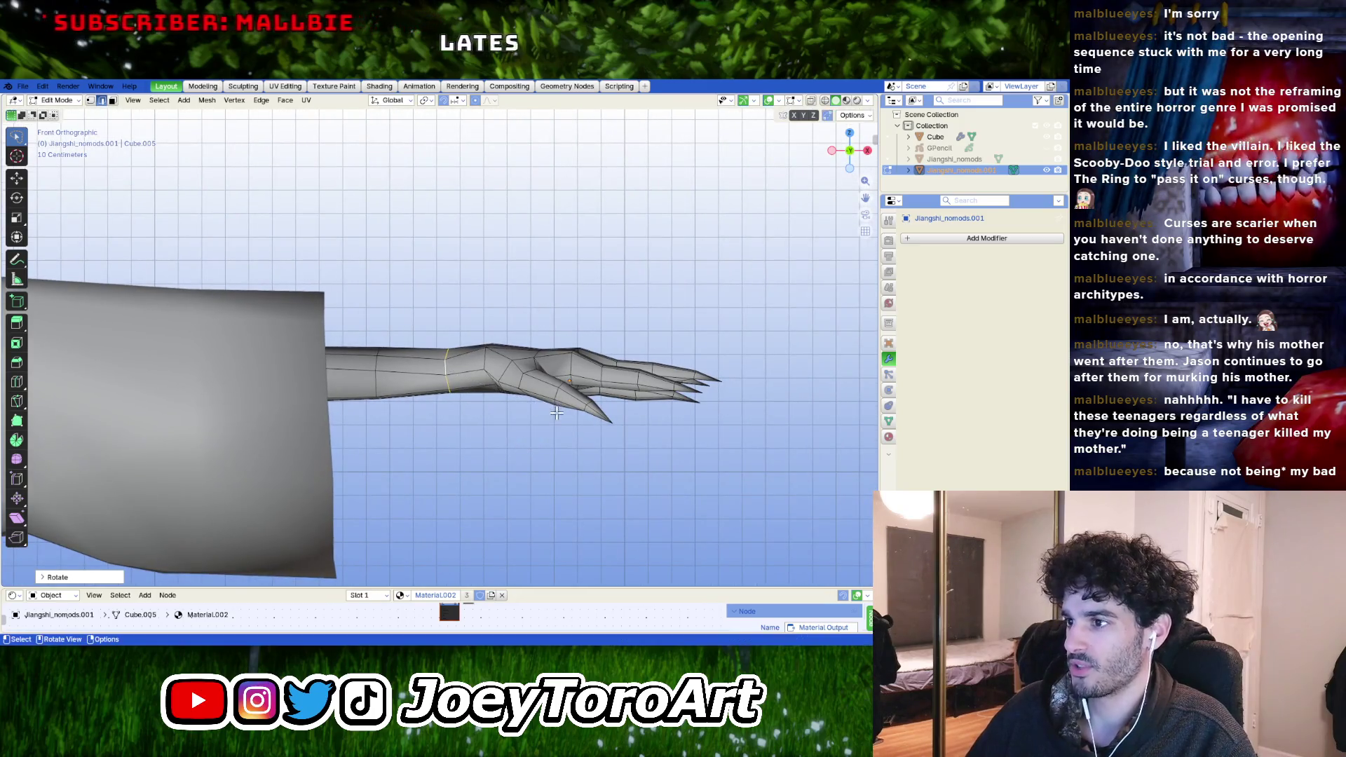
{"action": "scroll", "coordinate": [537, 424], "scroll_direction": "up", "scroll_amount": 2}
{"action": "left_click", "coordinate": [534, 423]}
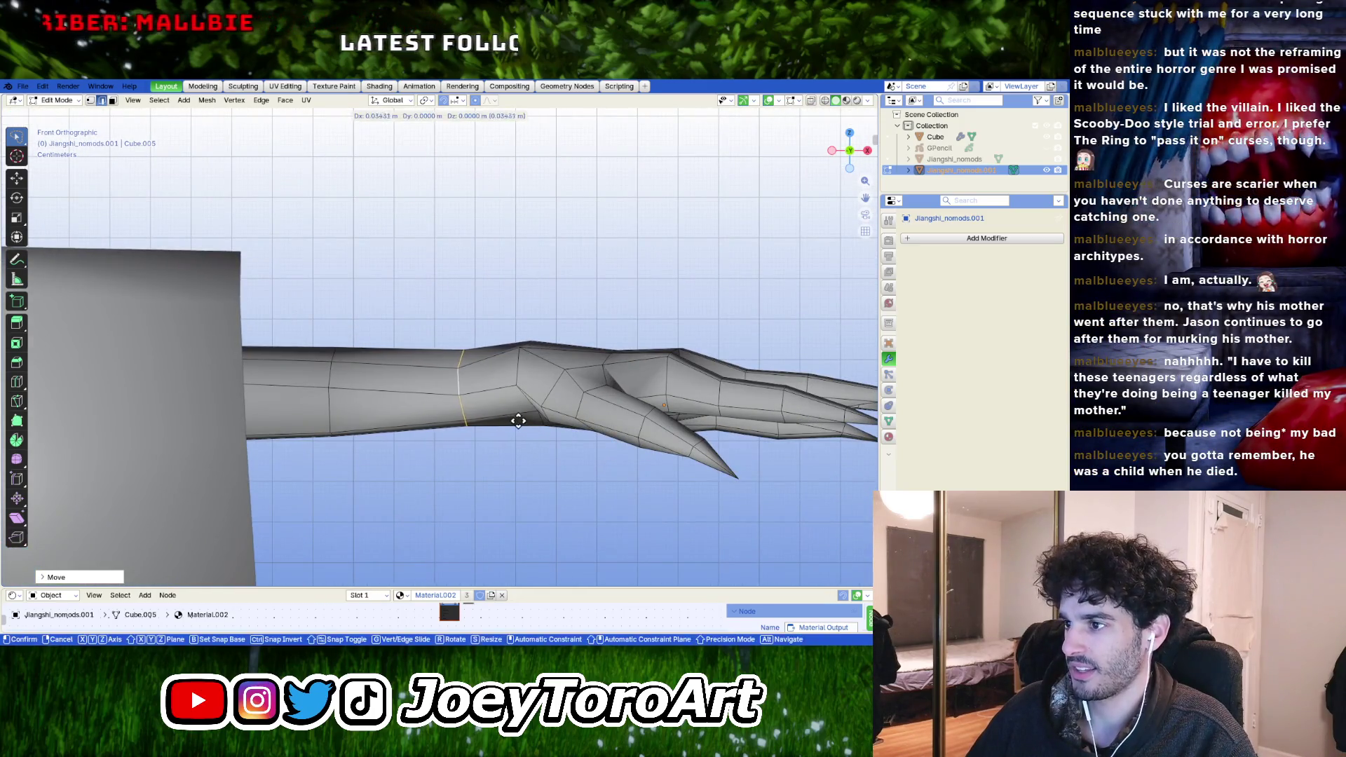
{"action": "left_click", "coordinate": [518, 420]}
{"action": "left_click", "coordinate": [466, 417], "text": "alt"}
{"action": "left_click", "coordinate": [329, 408], "text": "alt"}
{"action": "key", "text": "g"}
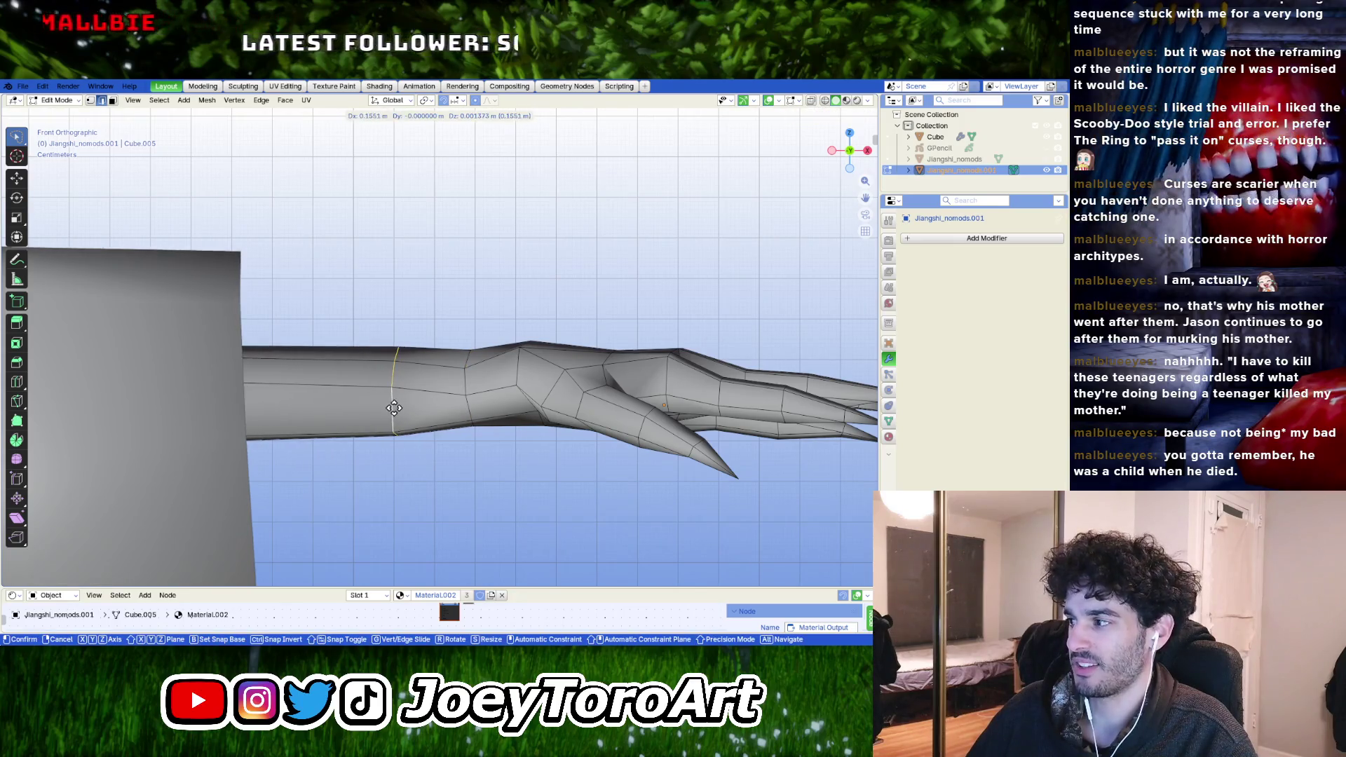
{"action": "left_click", "coordinate": [394, 408]}
- Reposition a forearm loop in perspective after backing out of a Z rotation
{"action": "mouse_move", "coordinate": [435, 448]}
{"action": "middle_mouse_down"}
{"action": "mouse_move", "coordinate": [524, 435]}
{"action": "mouse_move", "coordinate": [459, 389]}
{"action": "middle_mouse_up"}
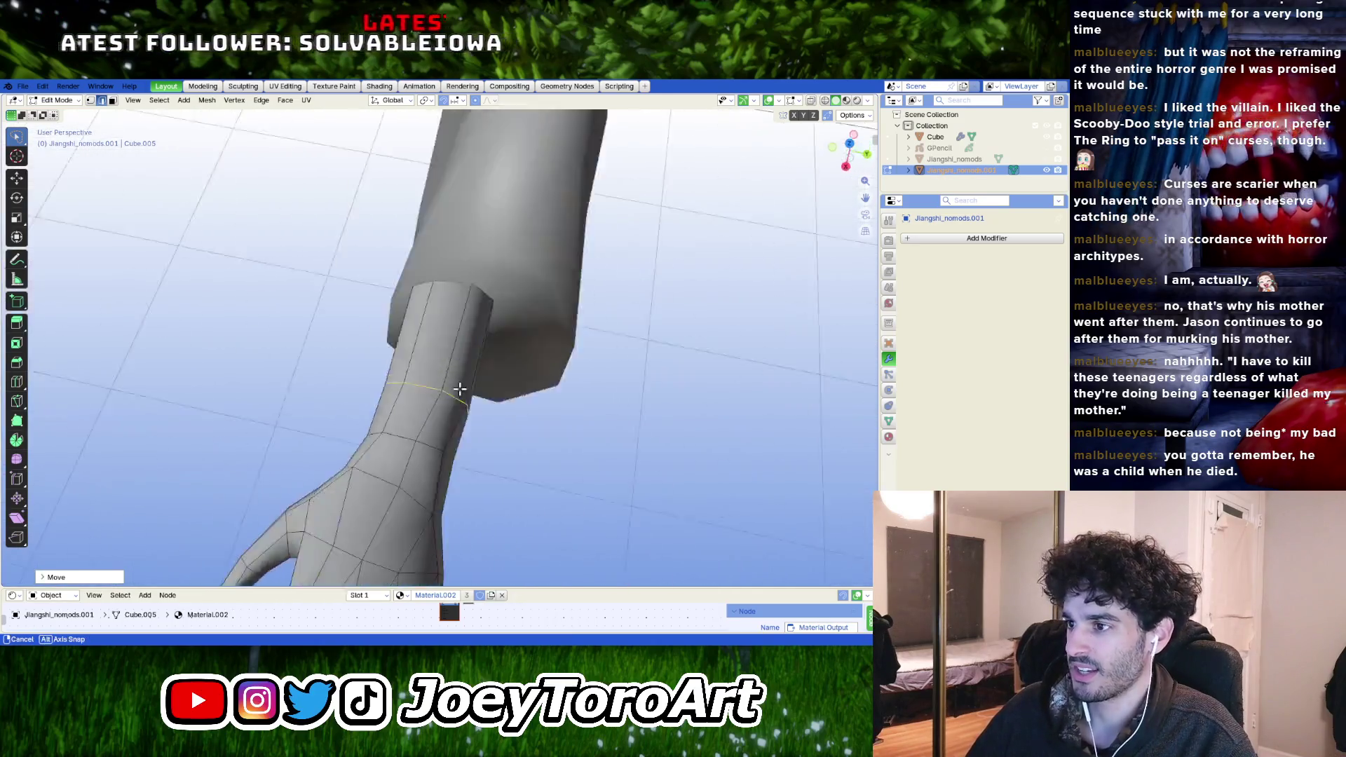
{"action": "mouse_move", "coordinate": [459, 389]}
{"action": "middle_mouse_down"}
{"action": "mouse_move", "coordinate": [511, 429]}
{"action": "mouse_move", "coordinate": [479, 421]}
{"action": "mouse_move", "coordinate": [547, 421]}
{"action": "mouse_move", "coordinate": [476, 416]}
{"action": "mouse_move", "coordinate": [511, 449]}
{"action": "middle_mouse_up"}
{"action": "key", "text": "r"}
{"action": "key", "text": "z"}
{"action": "key", "text": "Escape"}
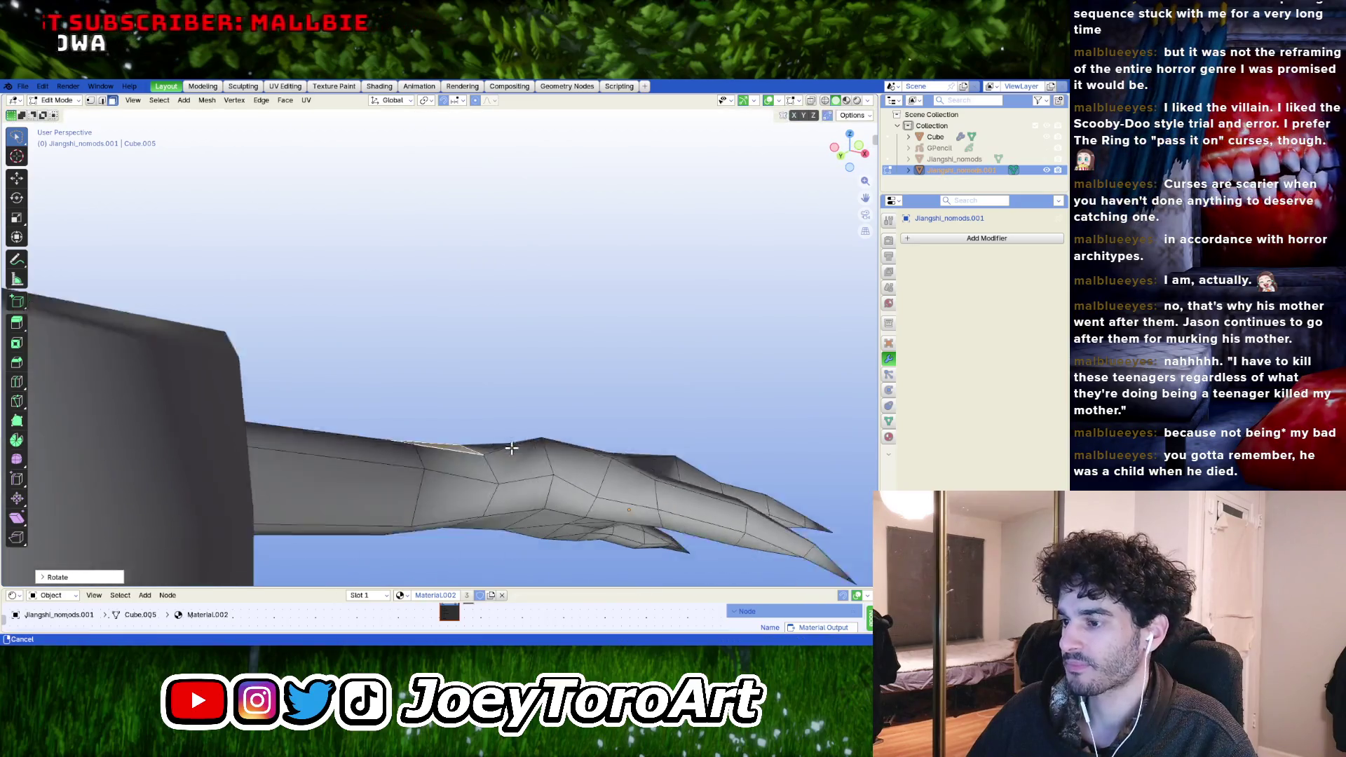
{"action": "key", "text": "g"}
{"action": "key", "text": "z"}
{"action": "key", "text": "Return"}
{"action": "mouse_move", "coordinate": [511, 448]}
{"action": "middle_mouse_down"}
{"action": "mouse_move", "coordinate": [627, 479]}
{"action": "mouse_move", "coordinate": [556, 444]}
{"action": "mouse_move", "coordinate": [509, 495]}
{"action": "mouse_move", "coordinate": [505, 446]}
{"action": "mouse_move", "coordinate": [561, 490]}
{"action": "mouse_move", "coordinate": [505, 434]}
{"action": "middle_mouse_up"}
{"action": "left_click", "coordinate": [545, 464]}
- Shift forearm loops vertically along Z to reshape the arm's profile
{"action": "key", "text": "g"}
{"action": "key", "text": "z"}
{"action": "left_click", "coordinate": [505, 446]}
{"action": "key", "text": "g"}
{"action": "key", "text": "z"}
{"action": "left_click", "coordinate": [565, 480]}
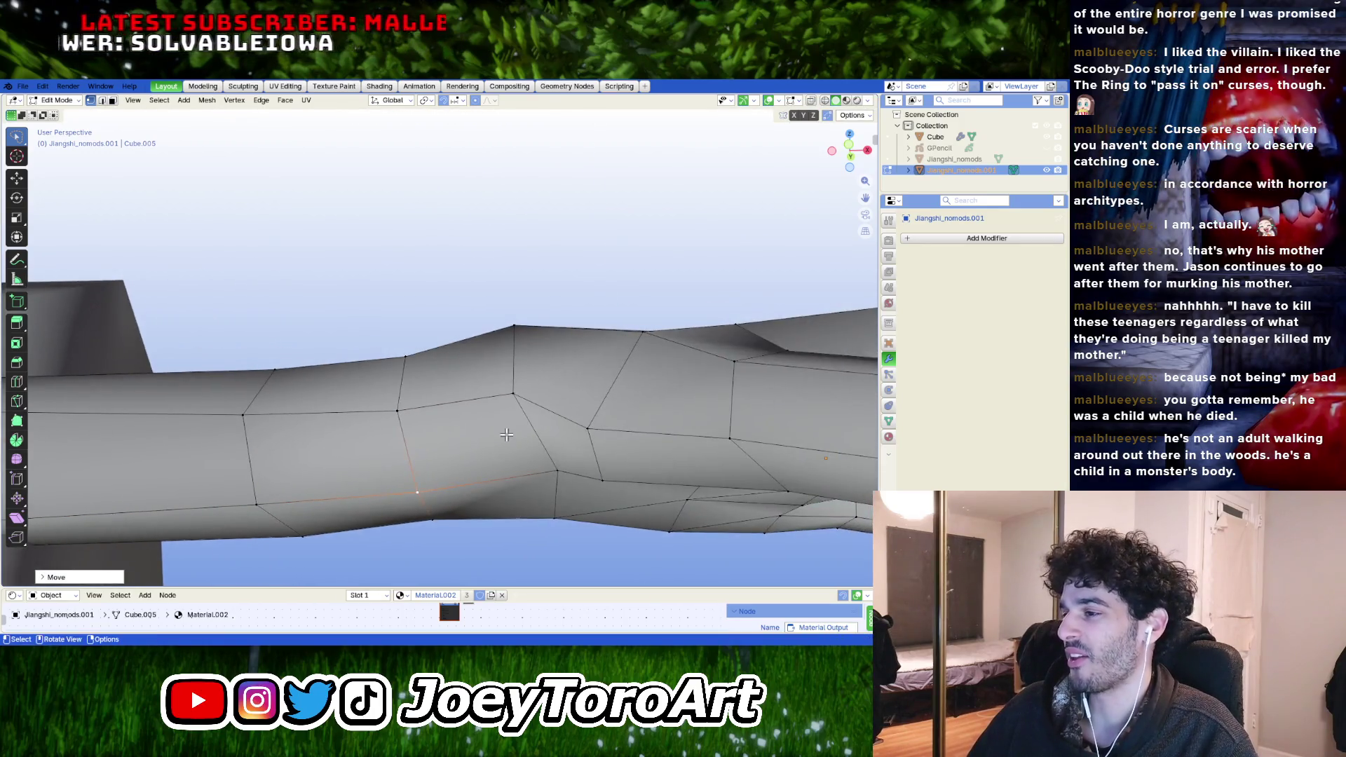
- Raise wrist vertices and an edge along Z to smooth the wrist's underside
{"action": "middle_click_drag", "start_coordinate": [579, 413], "coordinate": [614, 453]}
{"action": "key", "text": "g"}
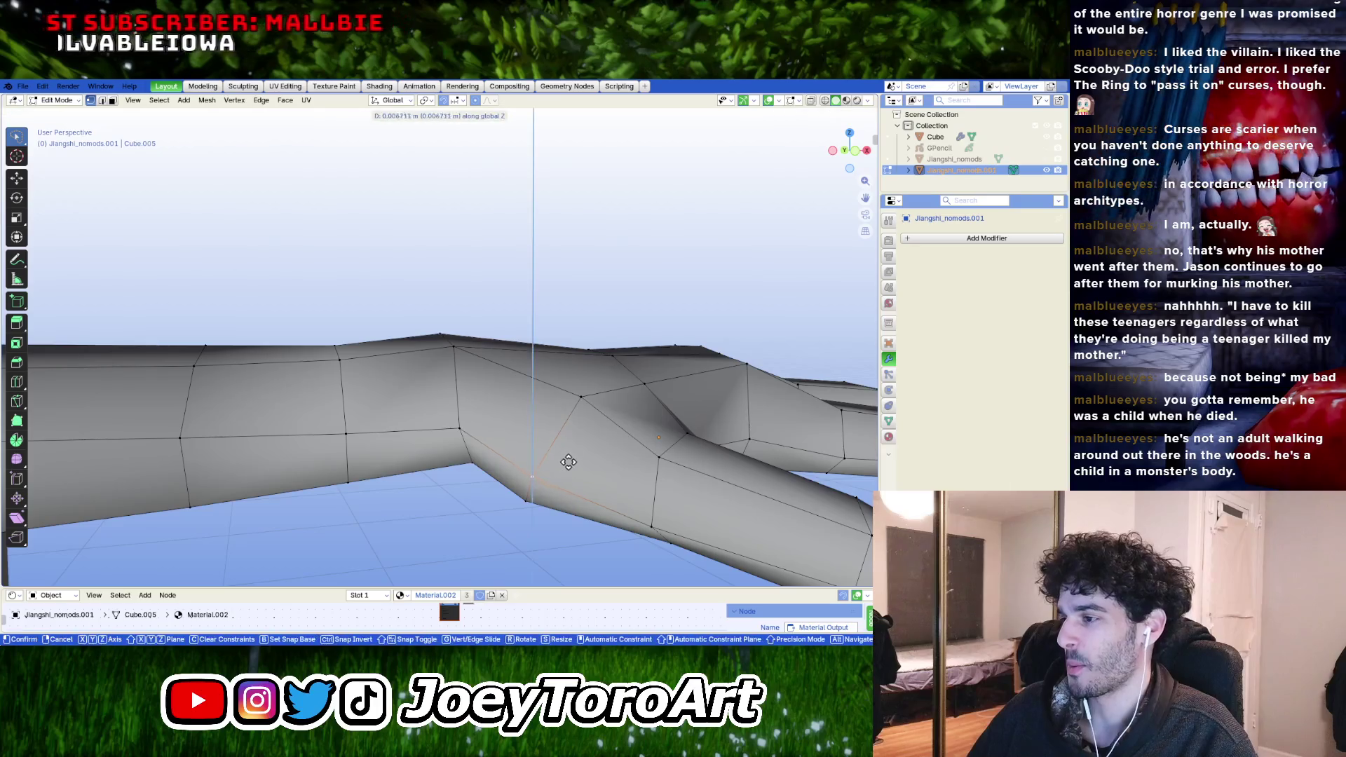
{"action": "left_click", "coordinate": [576, 455]}
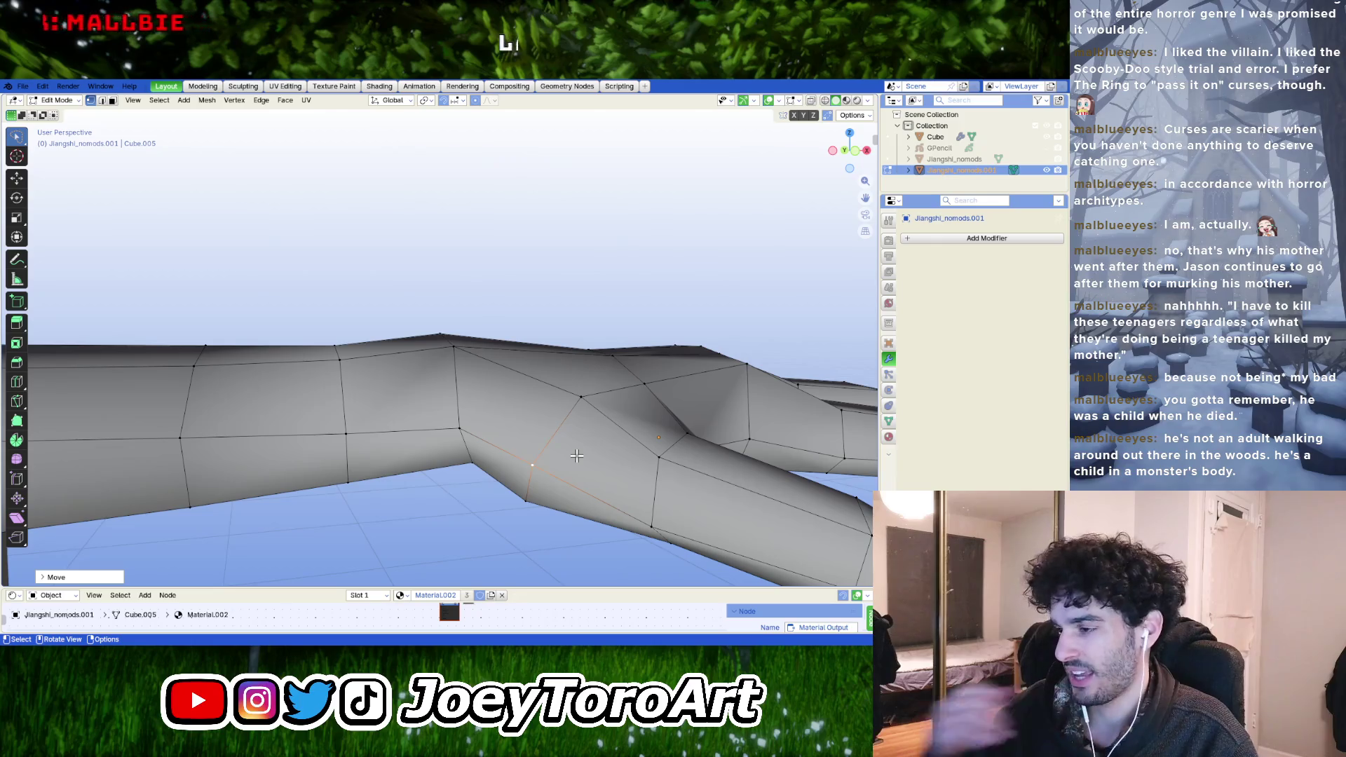
{"action": "middle_click_drag", "start_coordinate": [576, 455], "coordinate": [524, 420]}
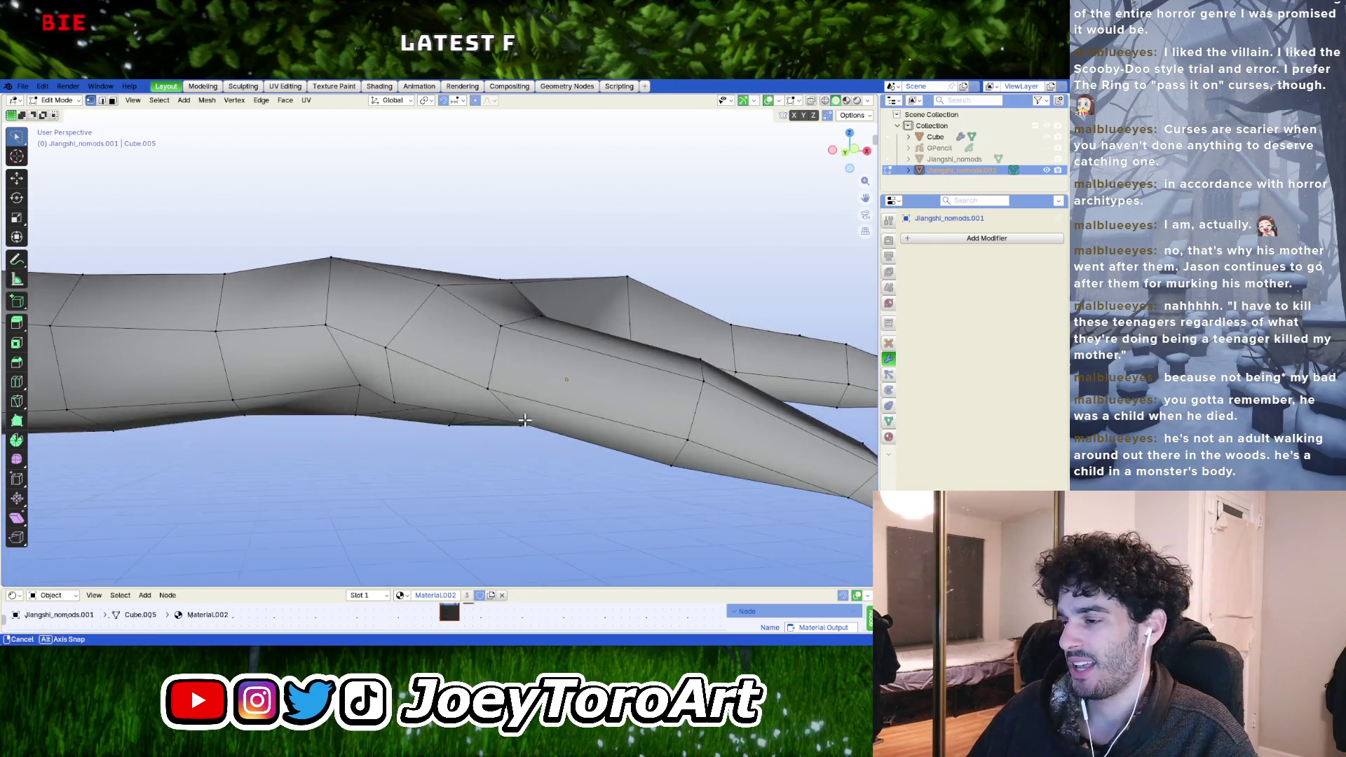
{"action": "key", "text": "g"}
{"action": "key", "text": "z"}
{"action": "left_click", "coordinate": [491, 375]}
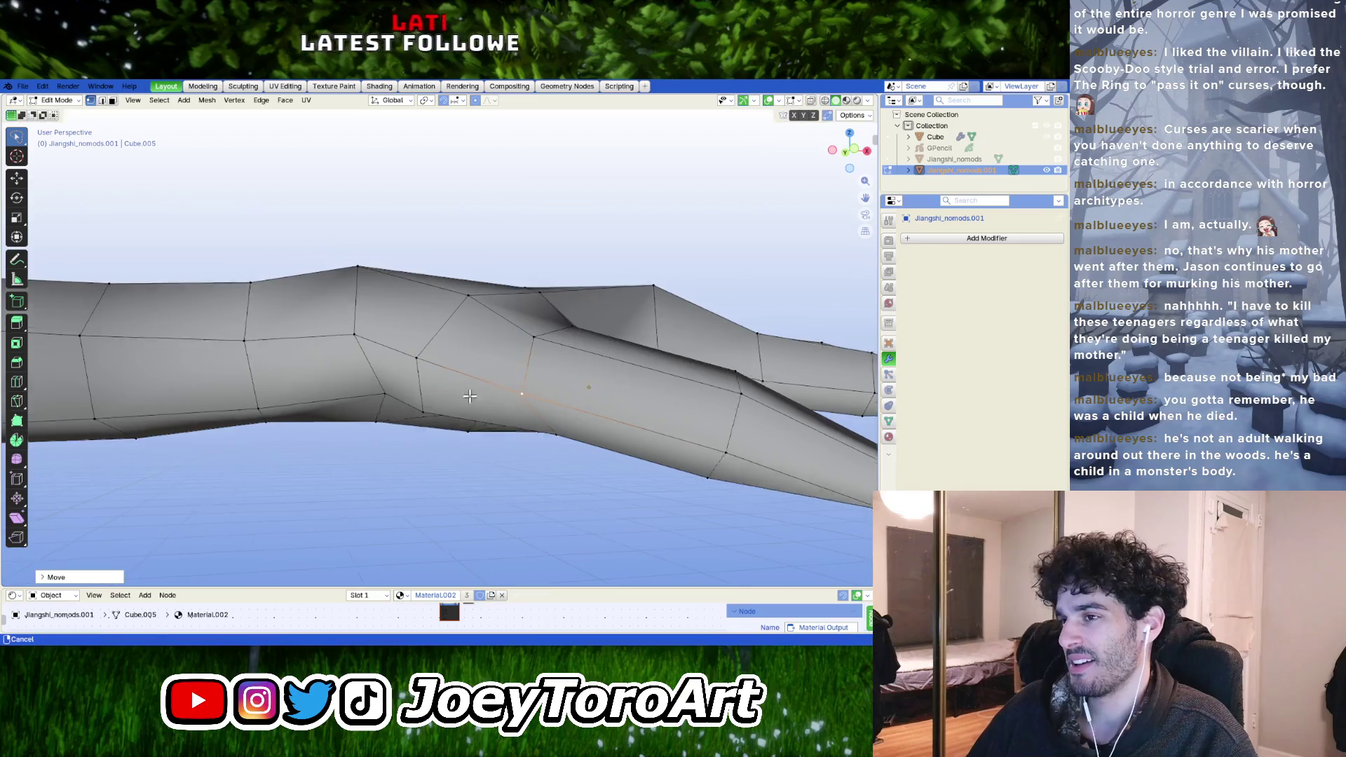
{"action": "middle_click_drag", "start_coordinate": [491, 374], "coordinate": [546, 414]}
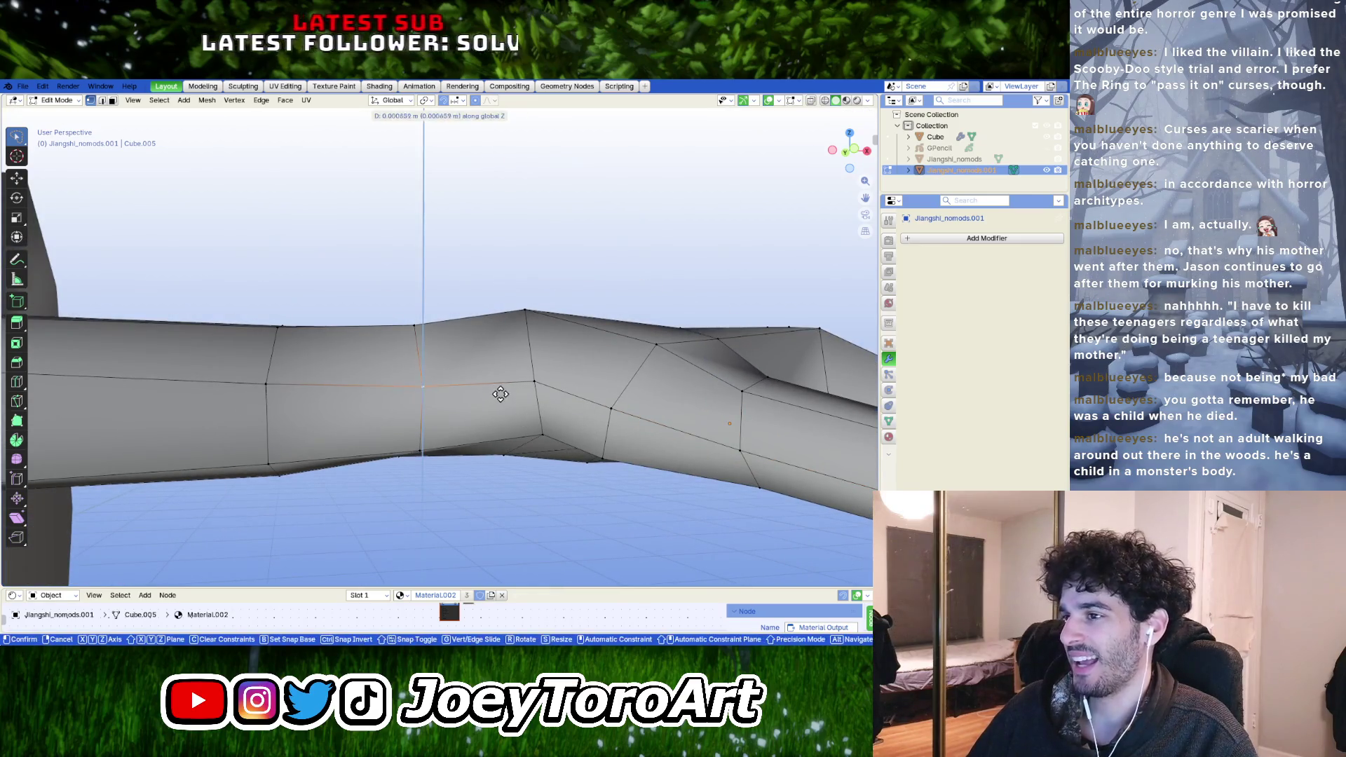
{"action": "key", "text": "g"}
{"action": "left_click", "coordinate": [544, 383]}
- In X-ray, push the forearm's open end loop deeper inside the sleeve
{"action": "mouse_move", "coordinate": [553, 376]}
{"action": "middle_mouse_down"}
{"action": "mouse_move", "coordinate": [715, 428]}
{"action": "mouse_move", "coordinate": [400, 428]}
{"action": "middle_mouse_up"}
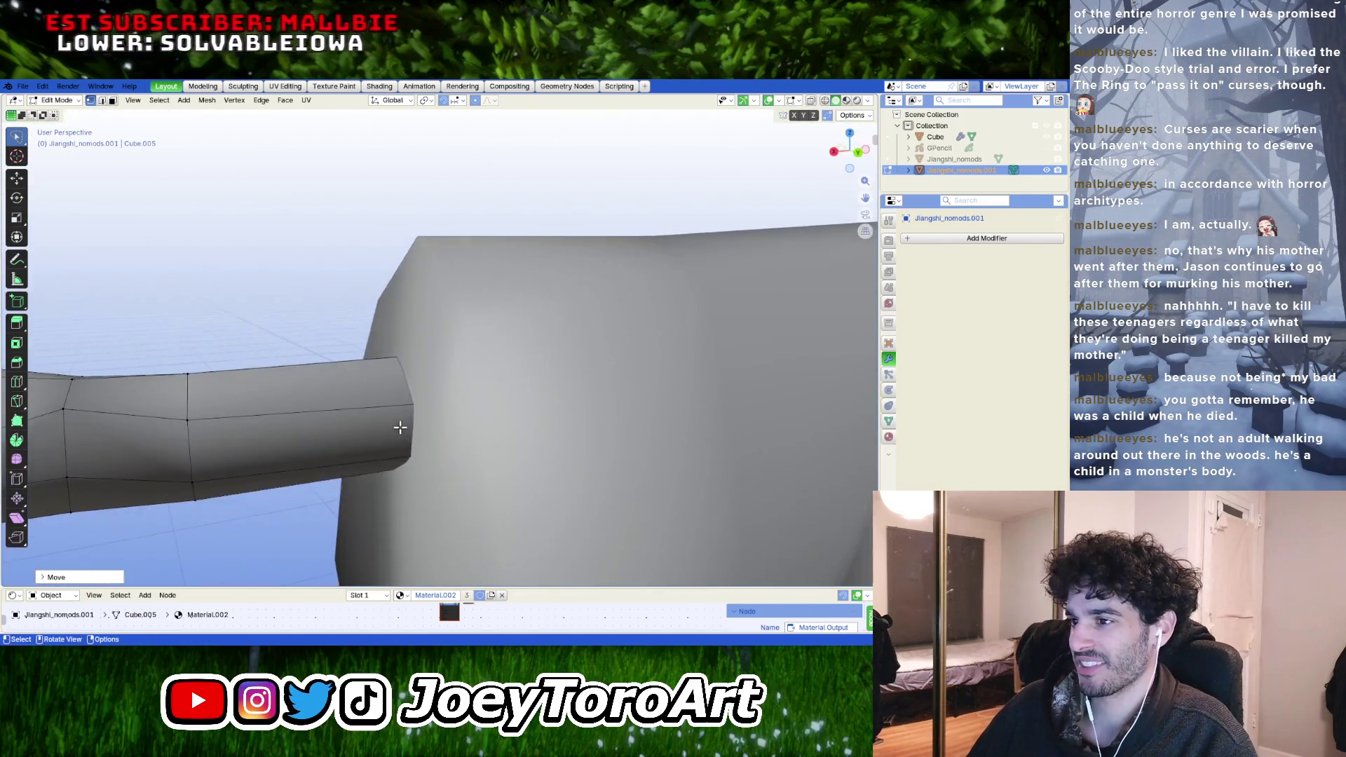
{"action": "key", "text": "alt+z"}
{"action": "mouse_move", "coordinate": [736, 199]}
{"action": "middle_mouse_down"}
{"action": "mouse_move", "coordinate": [530, 334]}
{"action": "mouse_move", "coordinate": [547, 369]}
{"action": "mouse_move", "coordinate": [505, 394]}
{"action": "mouse_move", "coordinate": [740, 137]}
{"action": "middle_mouse_up"}
{"action": "key", "text": "g"}
{"action": "left_click", "coordinate": [506, 412]}
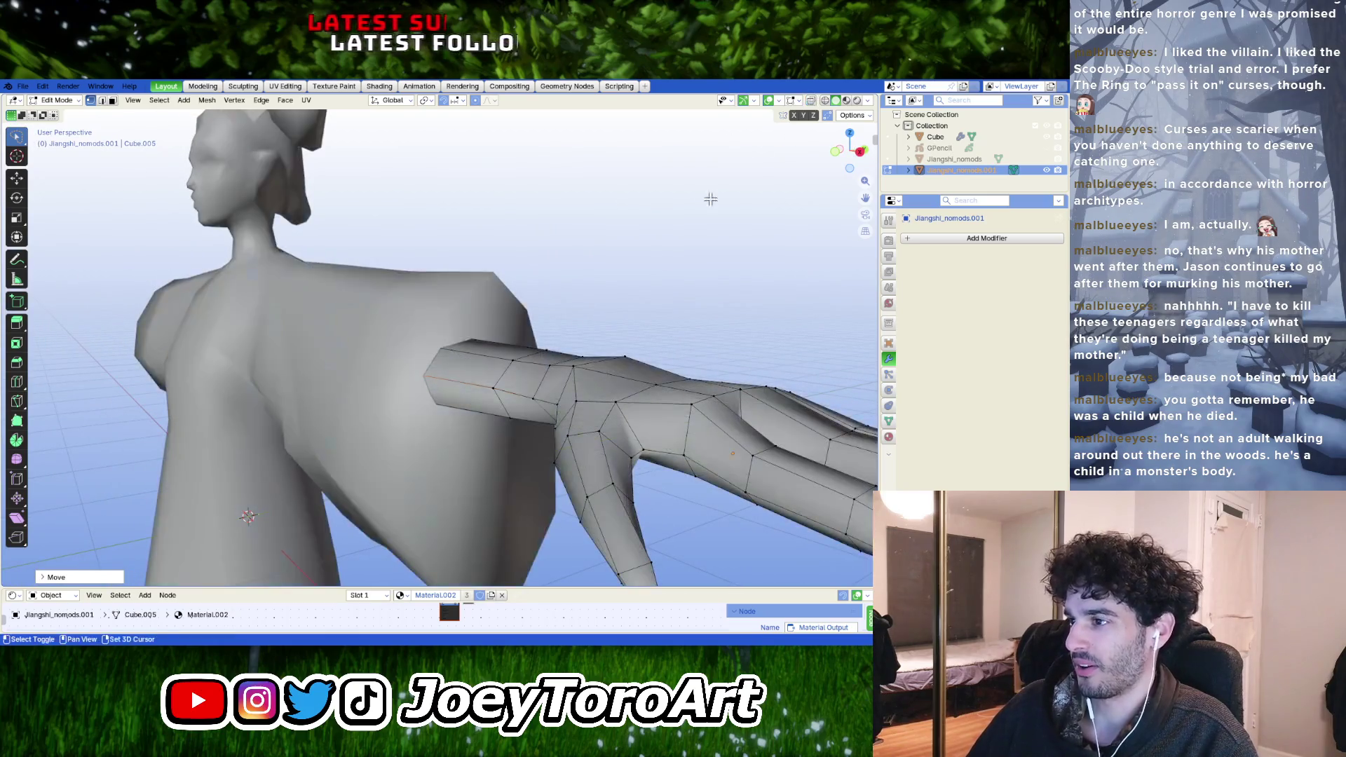
- Select the entire linked hand mesh, checking it from the top view
{"action": "mouse_move", "coordinate": [812, 114]}
{"action": "middle_mouse_down"}
{"action": "mouse_move", "coordinate": [495, 368]}
{"action": "mouse_move", "coordinate": [510, 409]}
{"action": "mouse_move", "coordinate": [514, 374]}
{"action": "middle_mouse_up"}
{"action": "scroll", "coordinate": [491, 372], "scroll_direction": "up", "scroll_amount": 4}
{"action": "scroll", "coordinate": [504, 400], "scroll_direction": "down", "scroll_amount": 3}
{"action": "scroll", "coordinate": [509, 409], "scroll_direction": "down", "scroll_amount": 2}
{"action": "key", "text": "ctrl+z"}
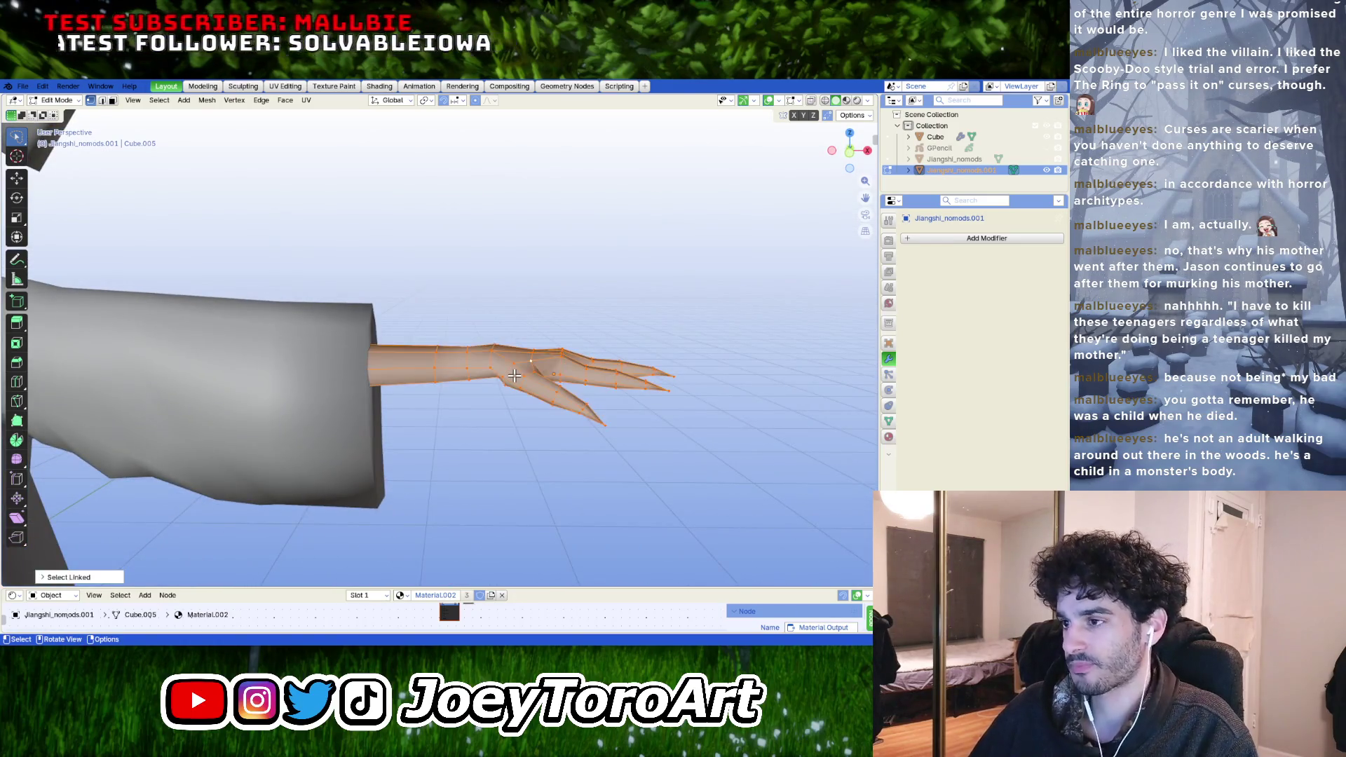
{"action": "key", "text": "KP_7"}
{"action": "scroll", "coordinate": [515, 375], "scroll_direction": "down", "scroll_amount": 2}
{"action": "key", "text": "l"}
{"action": "scroll", "coordinate": [513, 373], "scroll_direction": "down", "scroll_amount": 2}
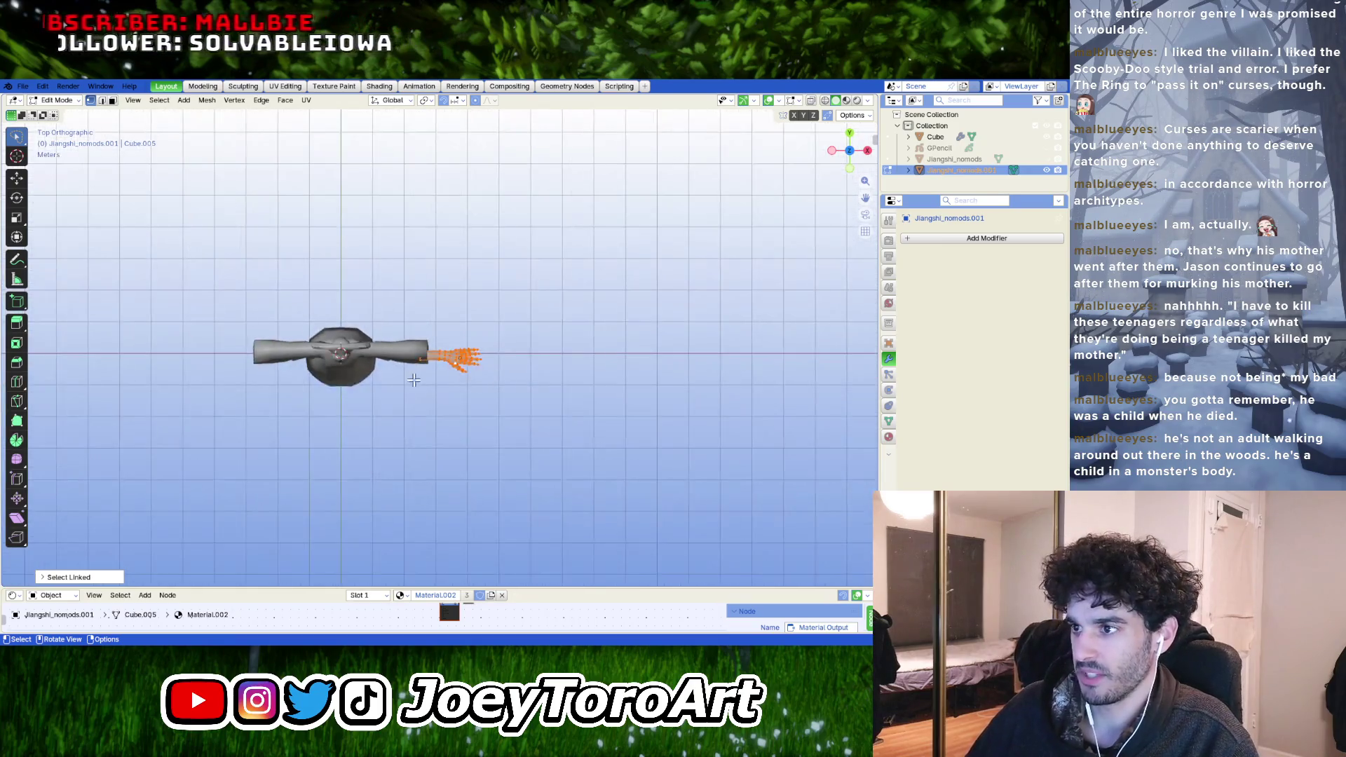
{"action": "middle_click_drag", "start_coordinate": [512, 373], "coordinate": [479, 384]}
{"action": "key", "text": "KP_7"}
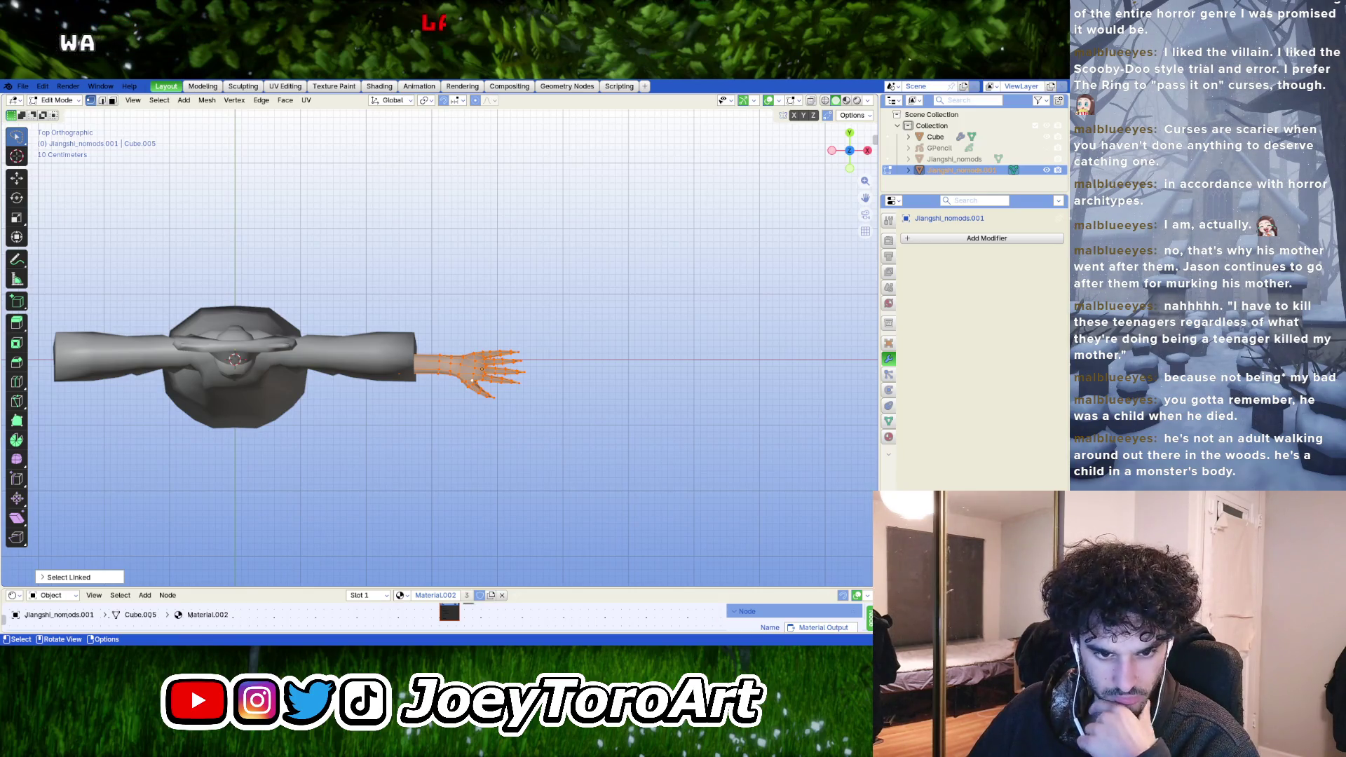
{"action": "scroll", "coordinate": [472, 381], "scroll_direction": "up", "scroll_amount": 5}
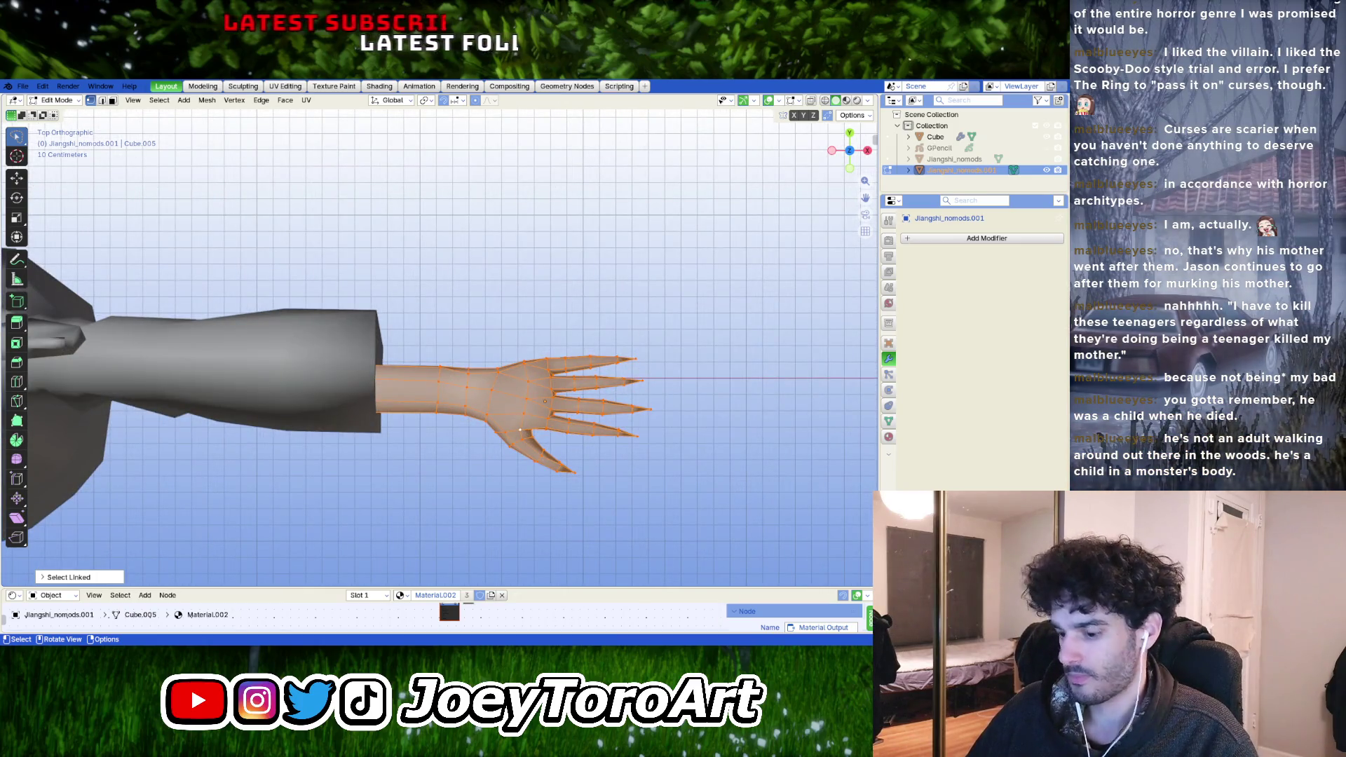
{"action": "left_click", "coordinate": [659, 347]}
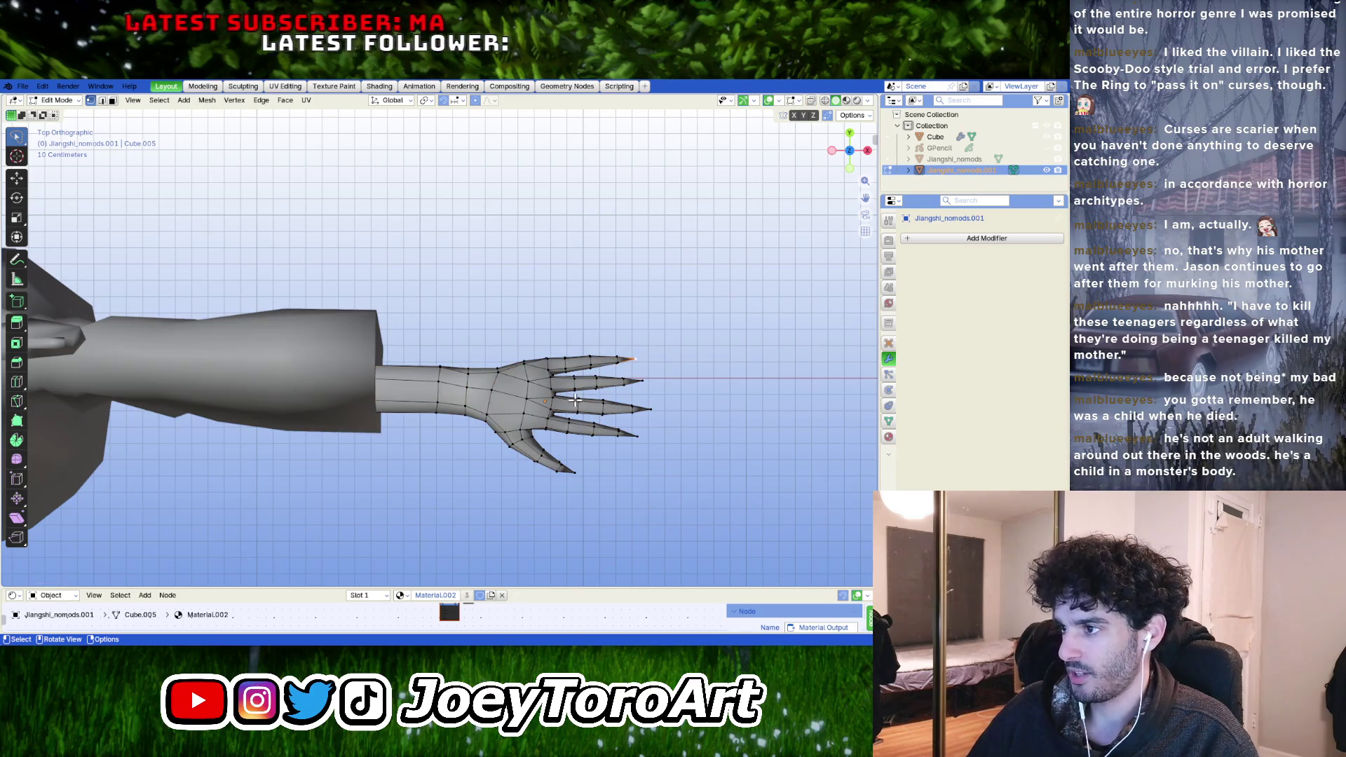
{"action": "key", "text": "ctrl+z"}
{"action": "scroll", "coordinate": [526, 392], "scroll_direction": "down", "scroll_amount": 2}
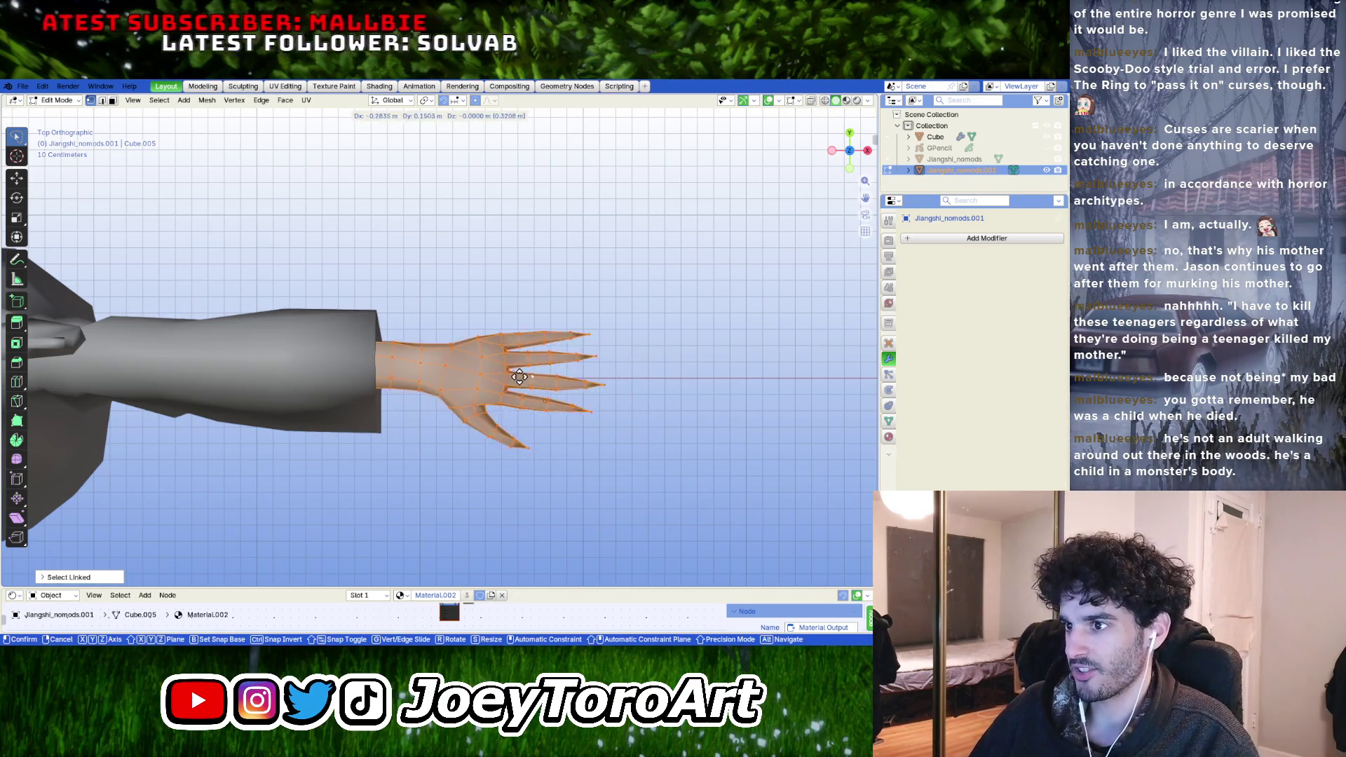
{"action": "scroll", "coordinate": [480, 384], "scroll_direction": "down", "scroll_amount": 2}
- Scale the whole hand slightly smaller and return to Object Mode
{"action": "middle_click_drag", "start_coordinate": [480, 383], "coordinate": [569, 394], "text": "shift"}
{"action": "key", "text": "s"}
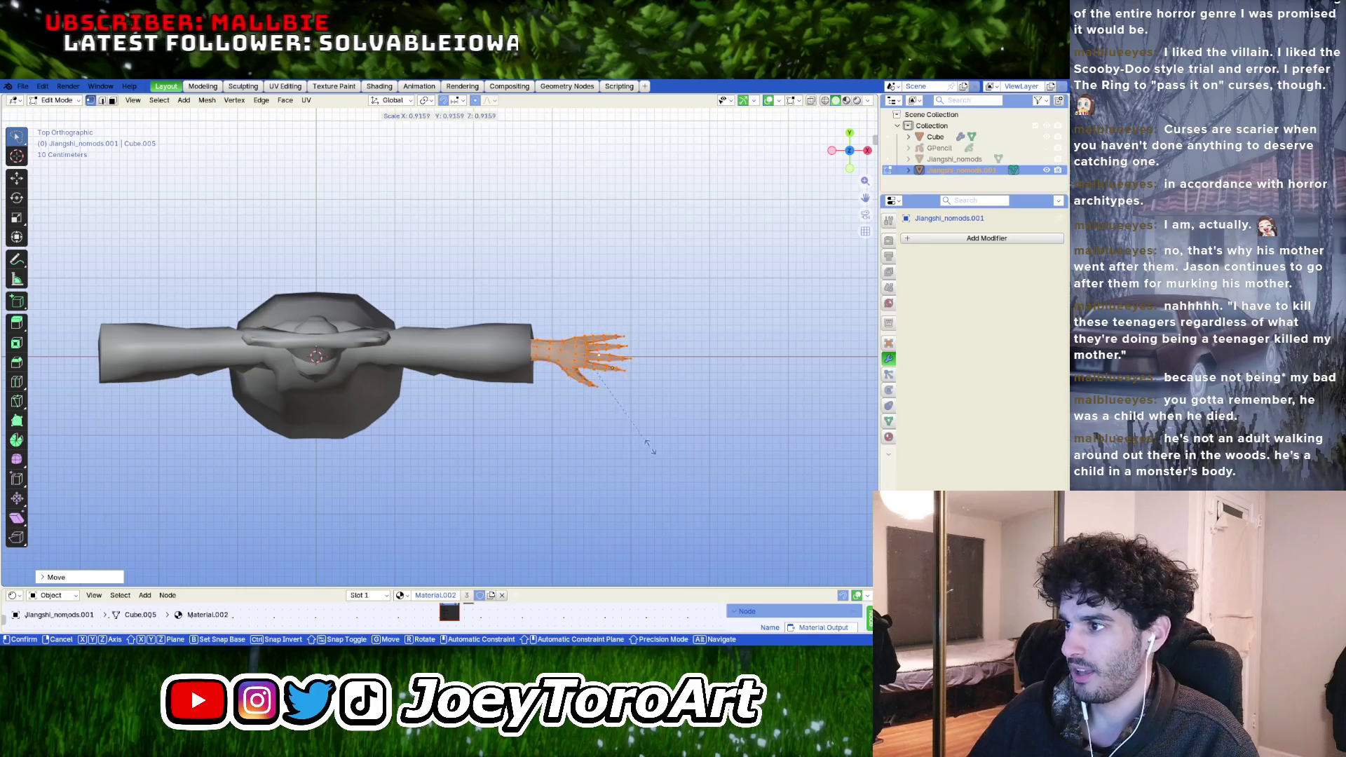
{"action": "left_click", "coordinate": [638, 429]}
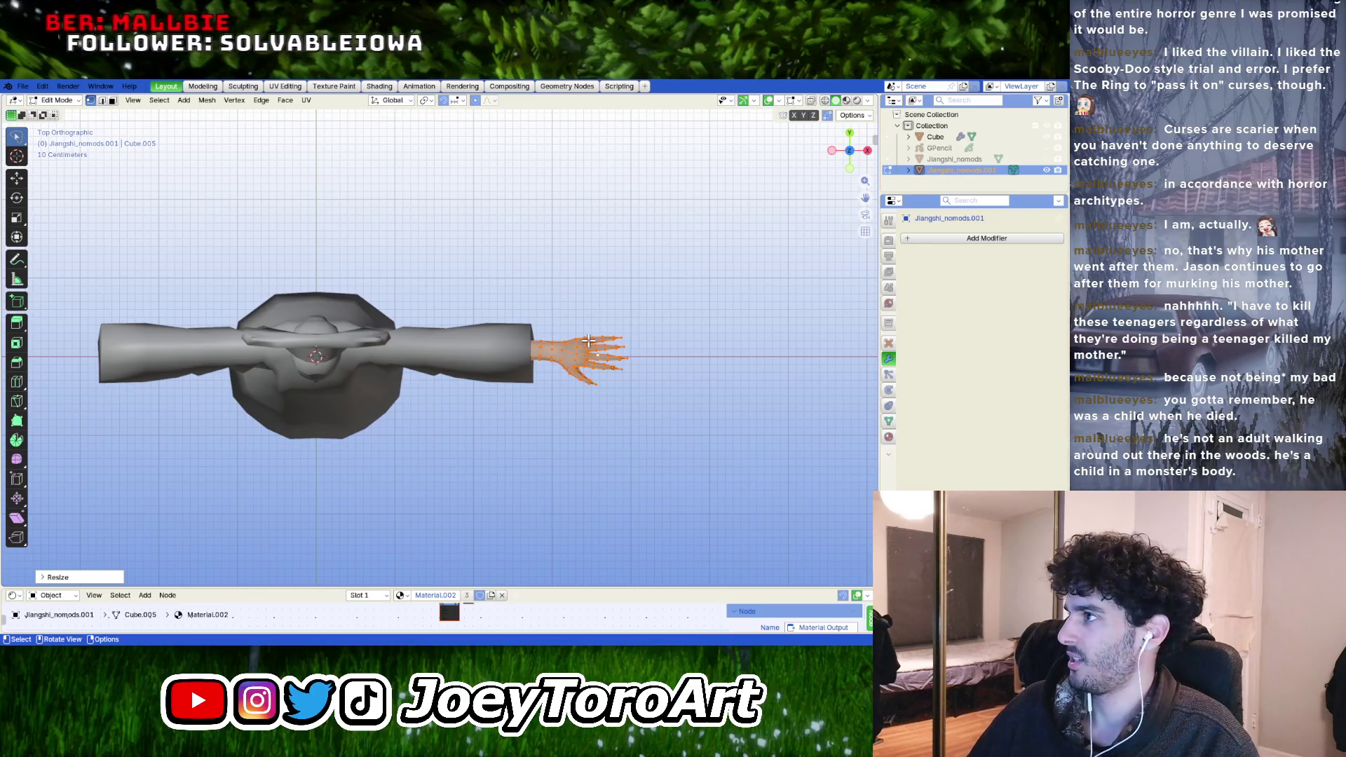
{"action": "key", "text": "Tab"}
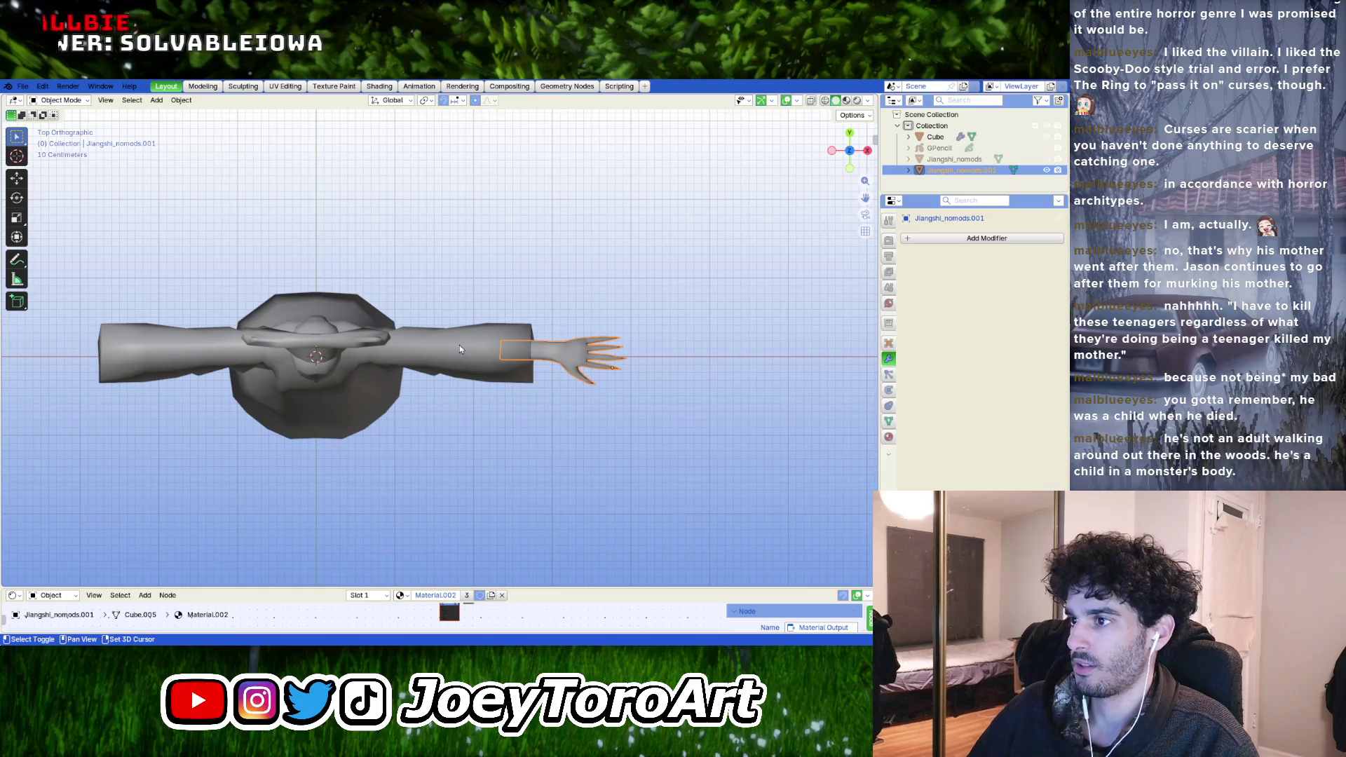
- Save the file and join the hand into the mirrored robe mesh
{"action": "left_click", "coordinate": [22, 85]}
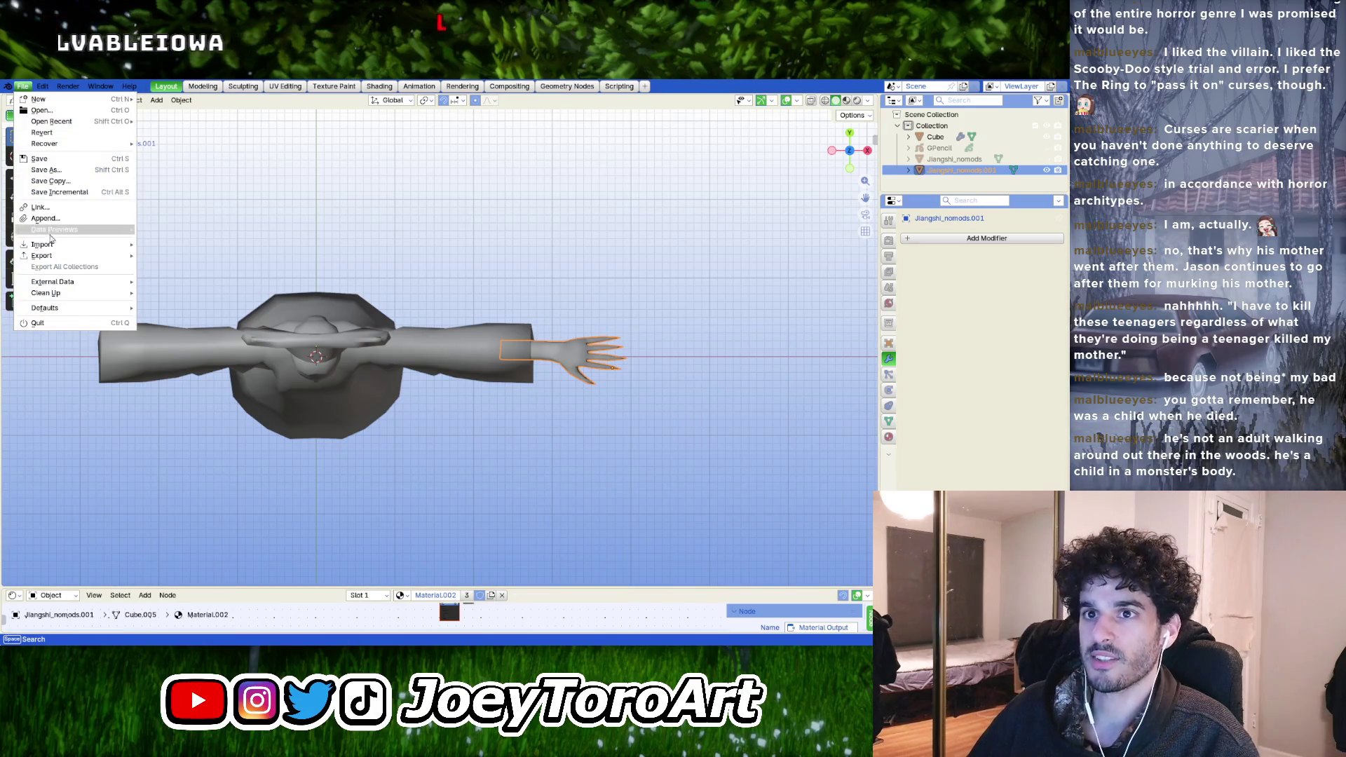
{"action": "left_click", "coordinate": [55, 157]}
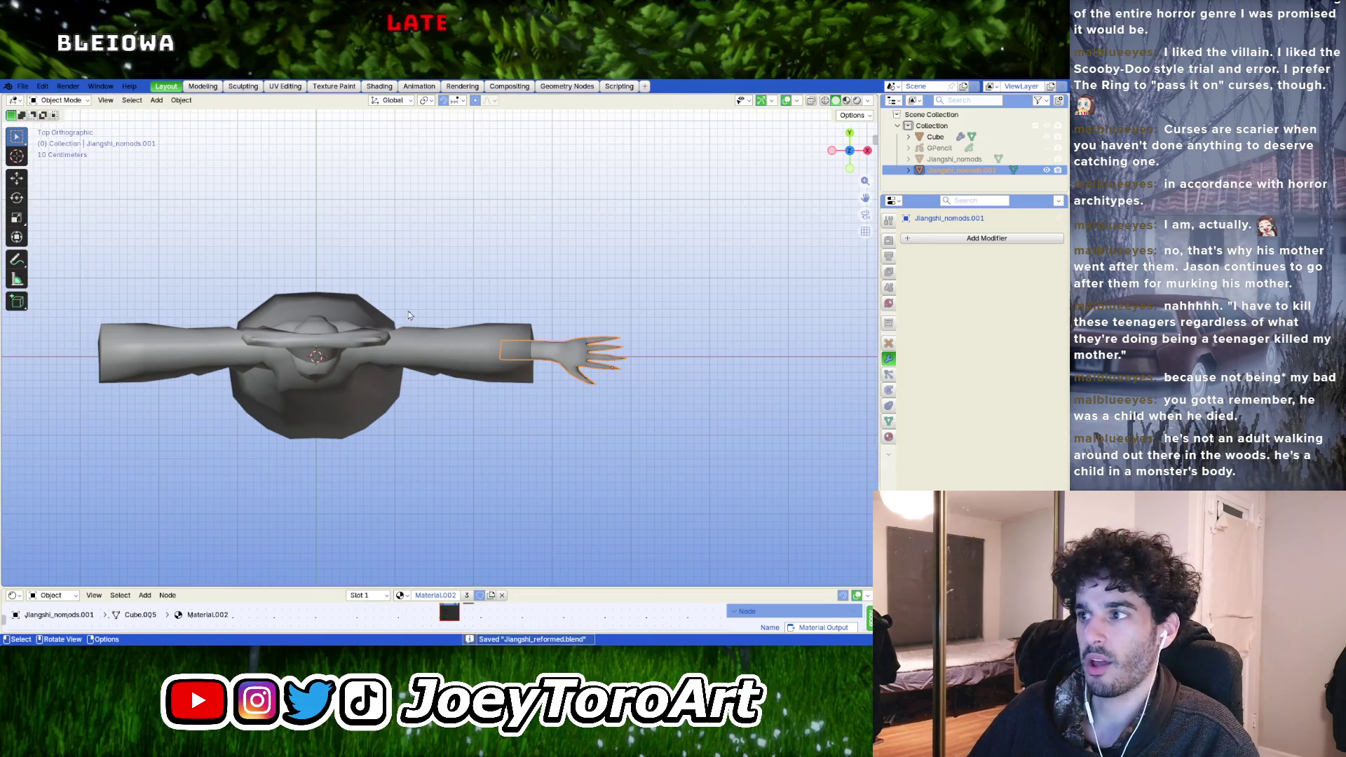
{"action": "left_click", "coordinate": [475, 341], "text": "shift"}
{"action": "key", "text": "ctrl+j"}
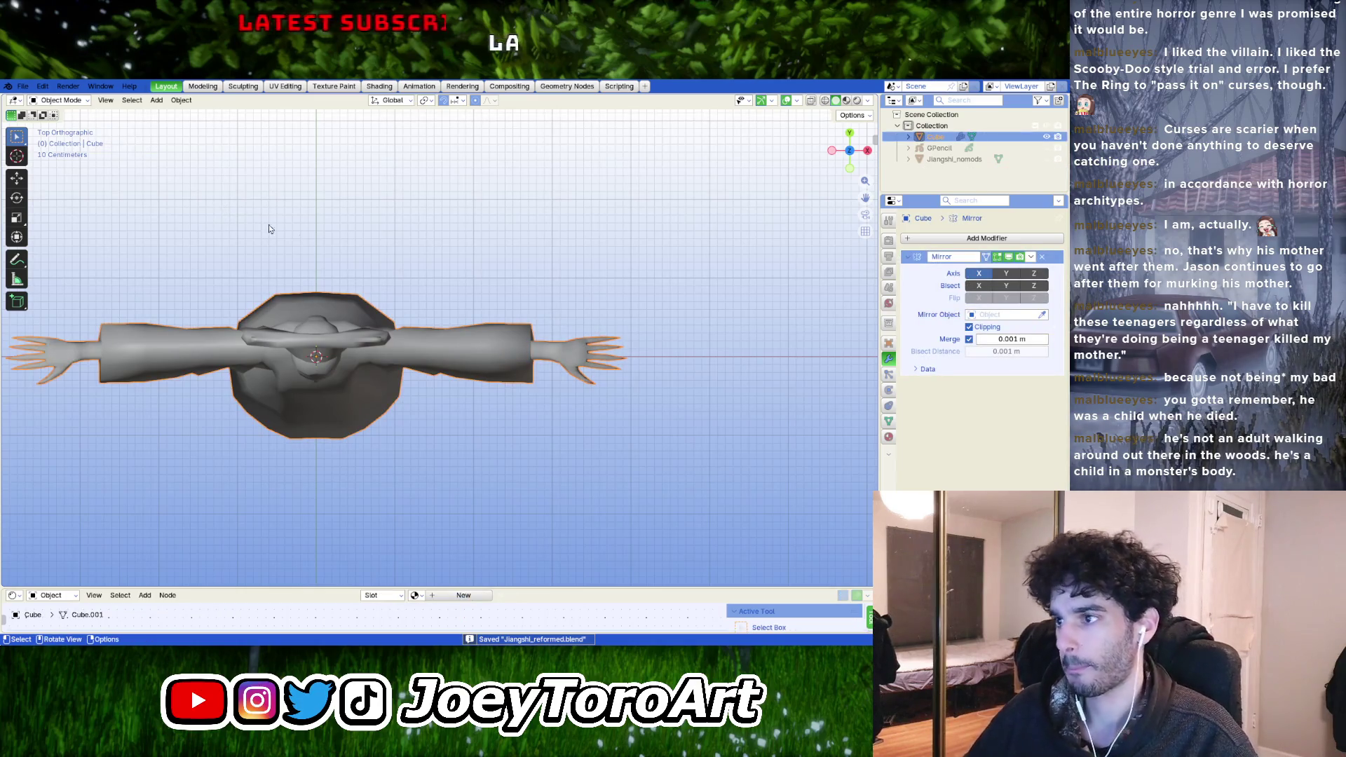
- Select the whole hand's connected geometry, reposition it and scale it down
{"action": "key", "text": "Tab"}
{"action": "scroll", "coordinate": [589, 365], "scroll_direction": "up", "scroll_amount": 1}
{"action": "scroll", "coordinate": [577, 365], "scroll_direction": "up", "scroll_amount": 1}
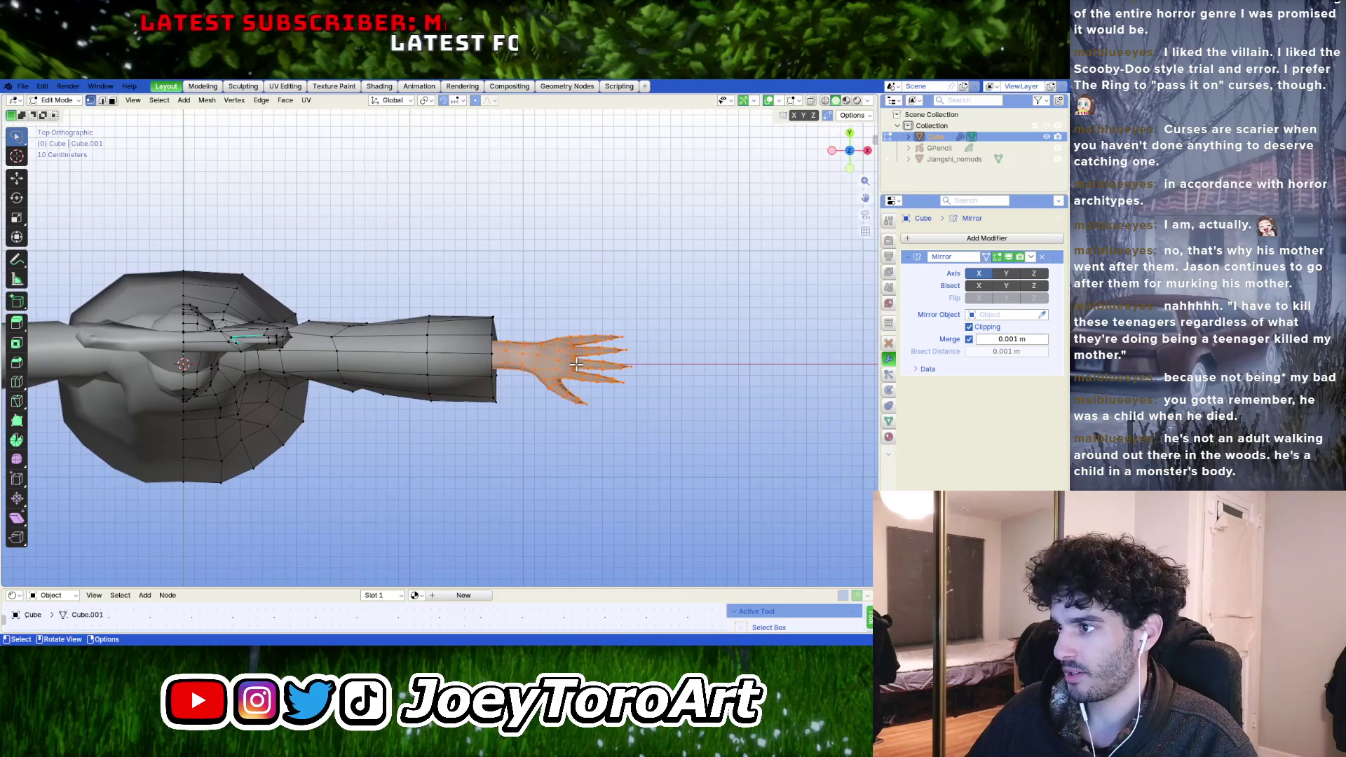
{"action": "key", "text": "ctrl+l"}
{"action": "key", "text": "g"}
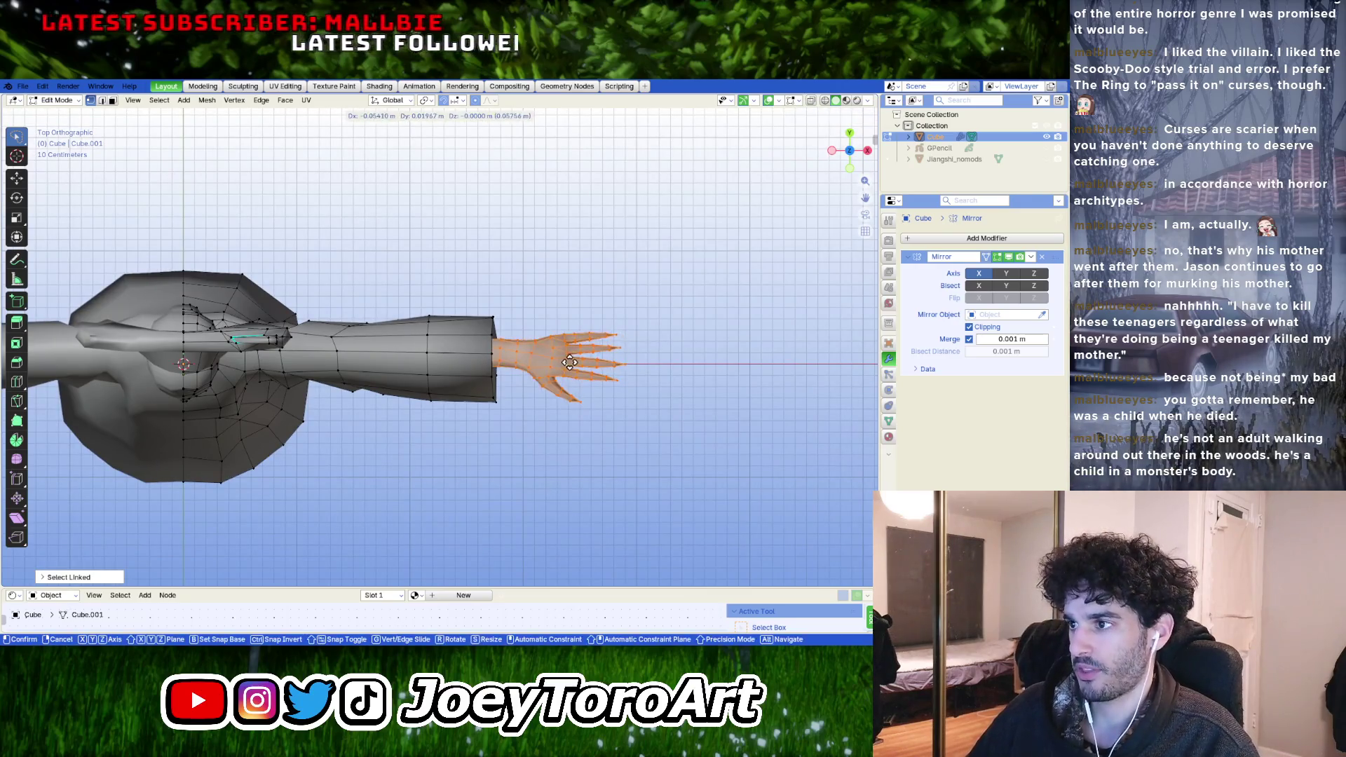
{"action": "left_click", "coordinate": [521, 415]}
{"action": "key", "text": "s"}
{"action": "left_click", "coordinate": [516, 418]}
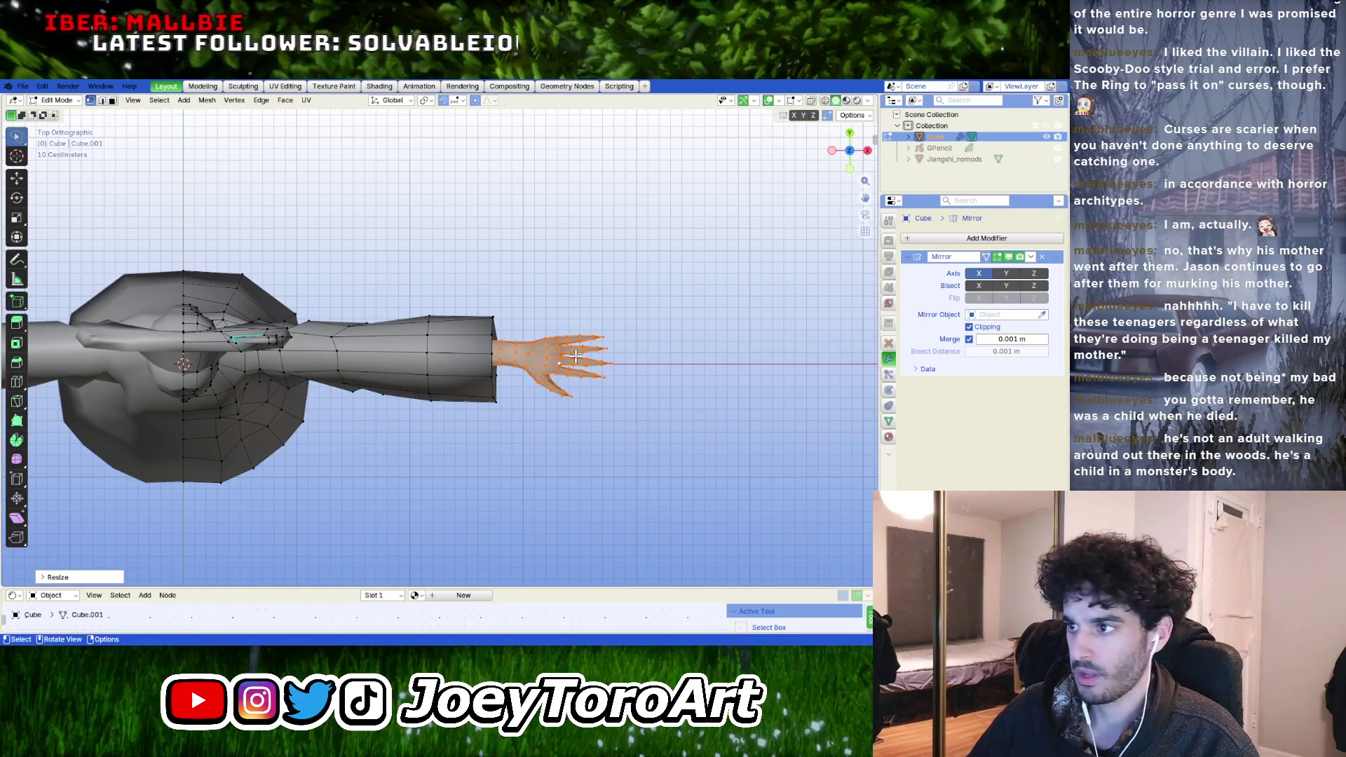
- After a couple of cancelled moves, nudge the hand rightward into the sleeve end and check from the front
{"action": "key", "text": "g"}
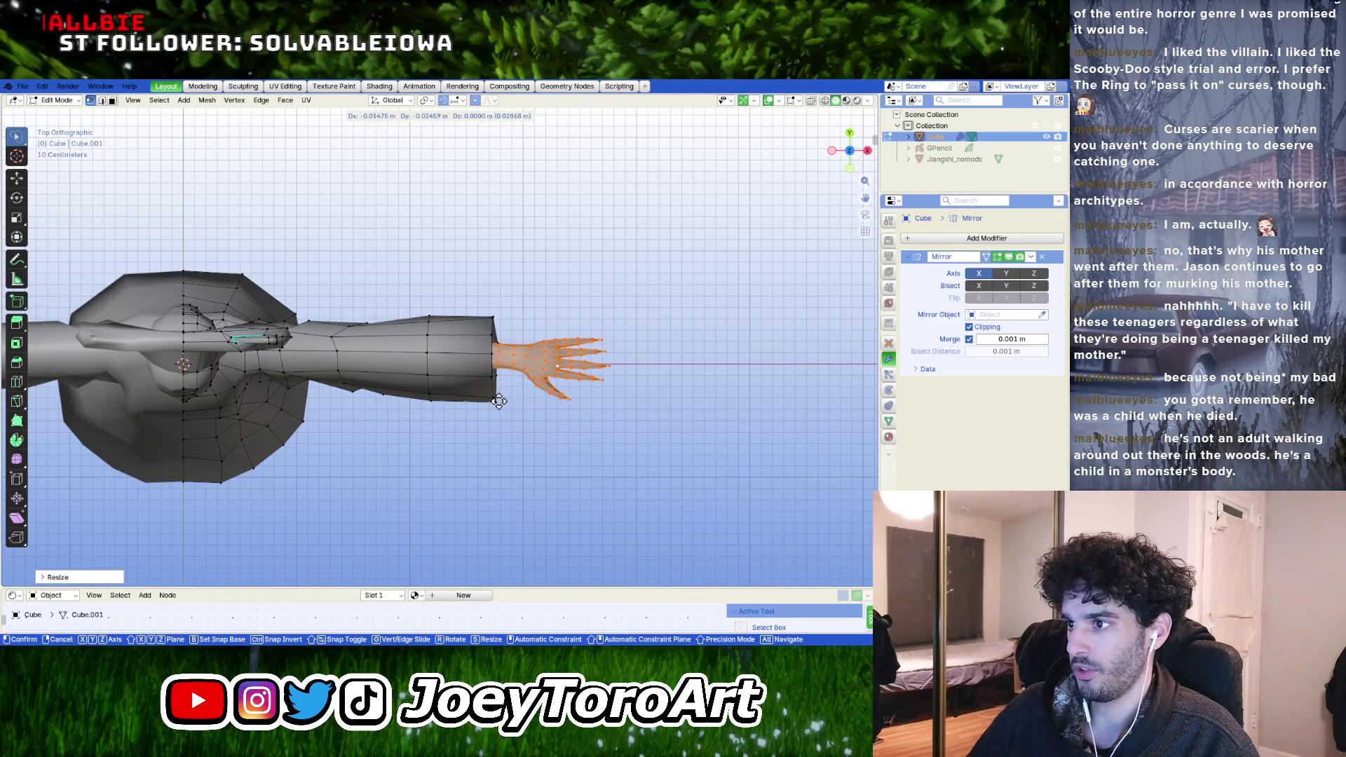
{"action": "key", "text": "Escape"}
{"action": "key", "text": "ctrl+z"}
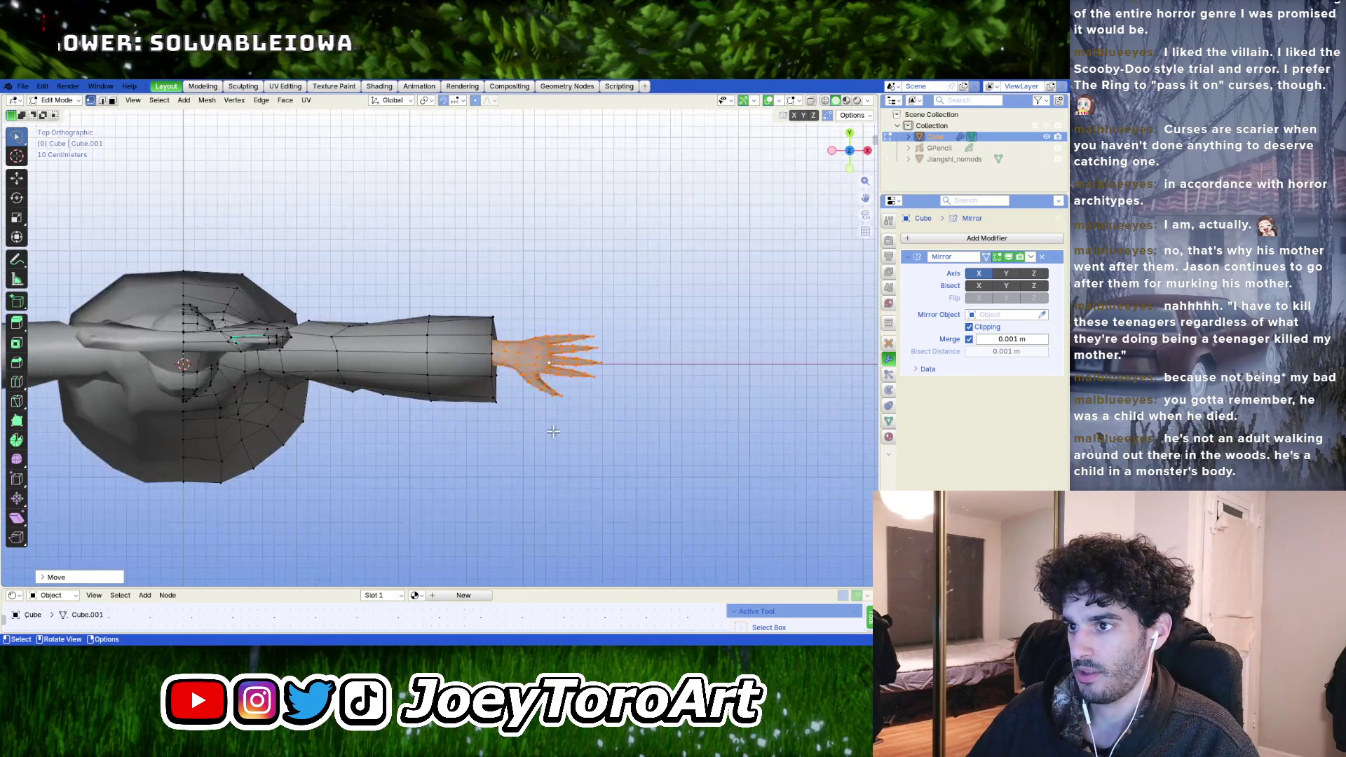
{"action": "key", "text": "g"}
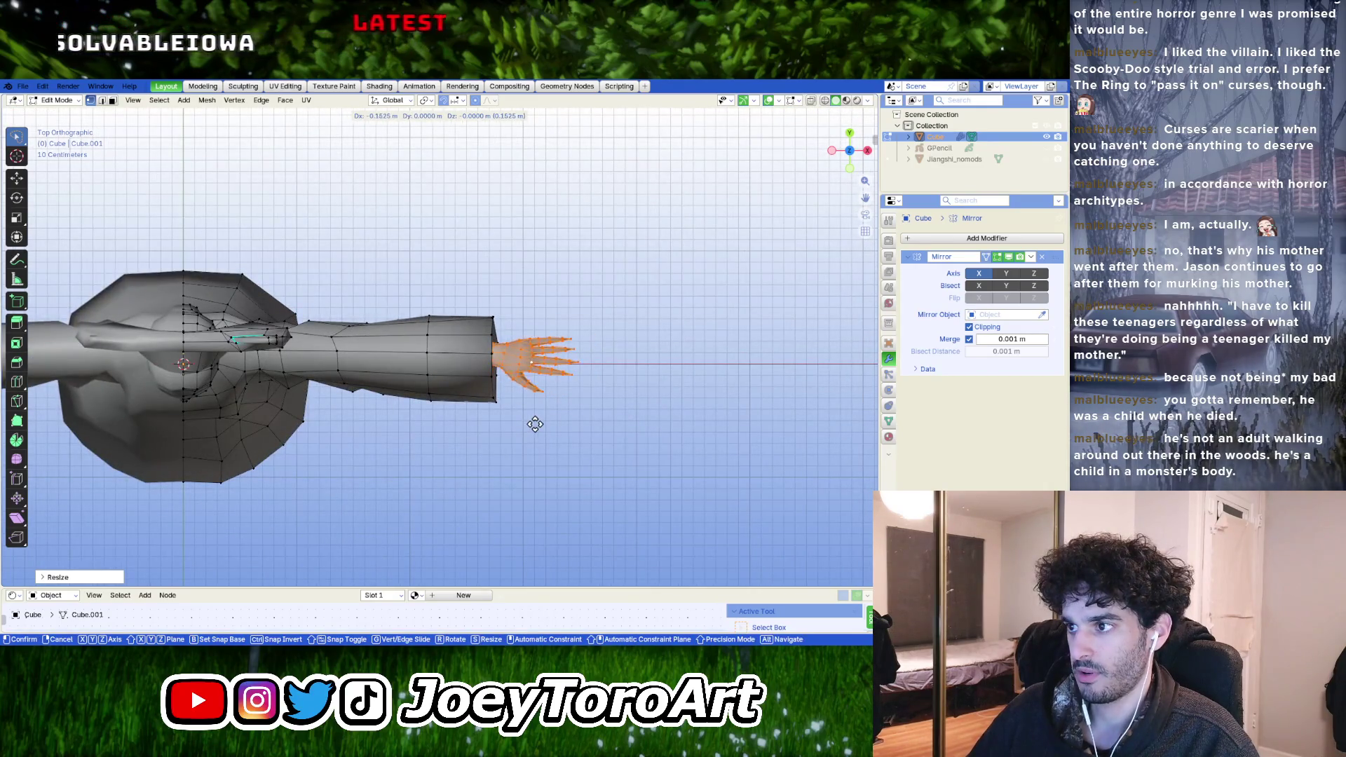
{"action": "key", "text": "Escape"}
{"action": "scroll", "coordinate": [536, 423], "scroll_direction": "down", "scroll_amount": 5}
{"action": "scroll", "coordinate": [515, 437], "scroll_direction": "up", "scroll_amount": 5}
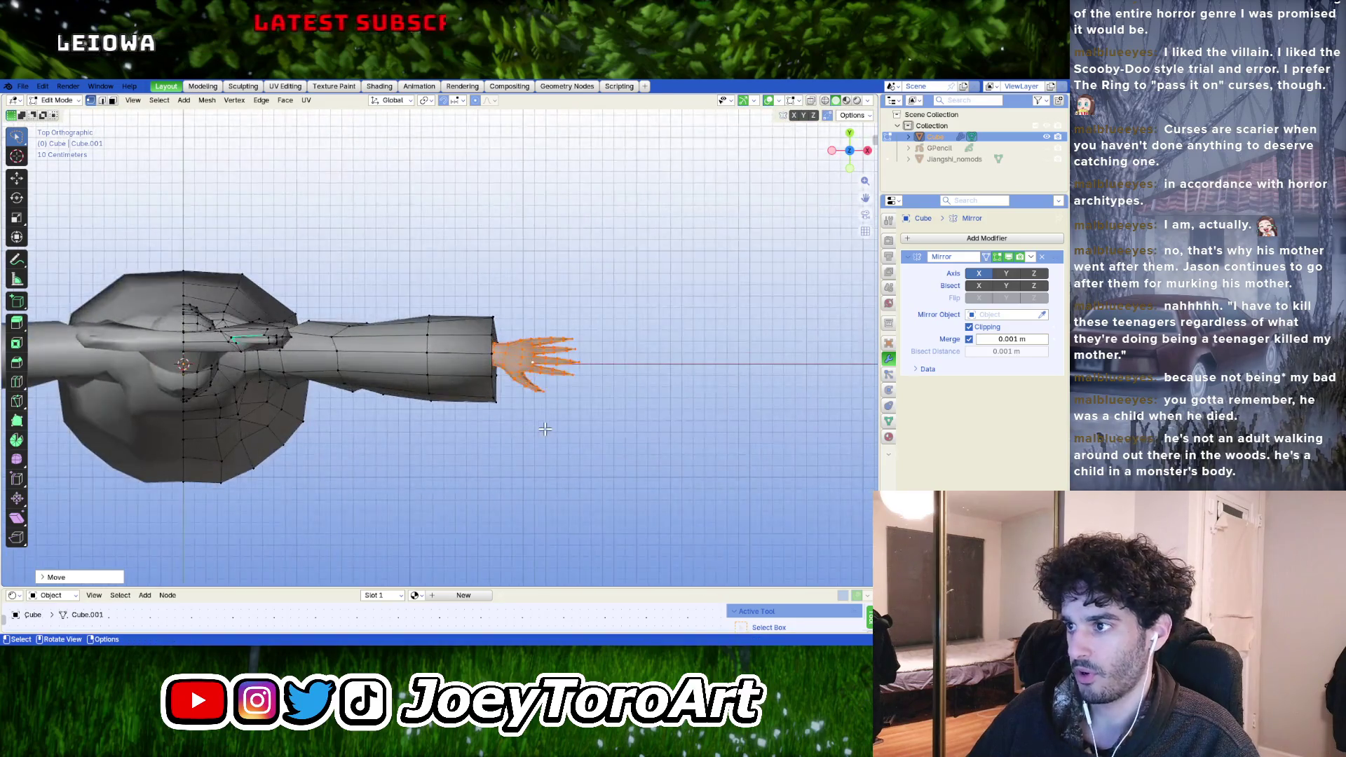
{"action": "key", "text": "g"}
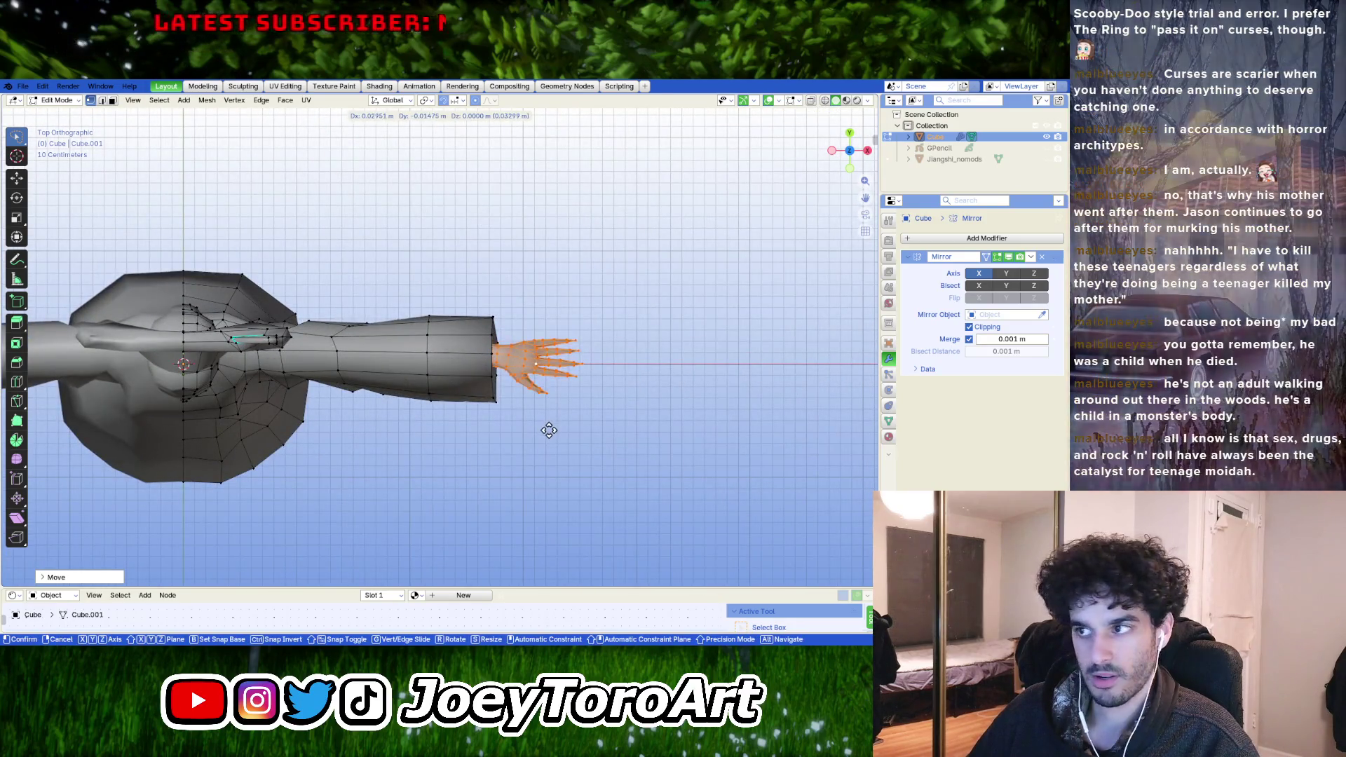
{"action": "left_click", "coordinate": [552, 430]}
{"action": "middle_click_drag", "start_coordinate": [552, 430], "coordinate": [584, 312]}
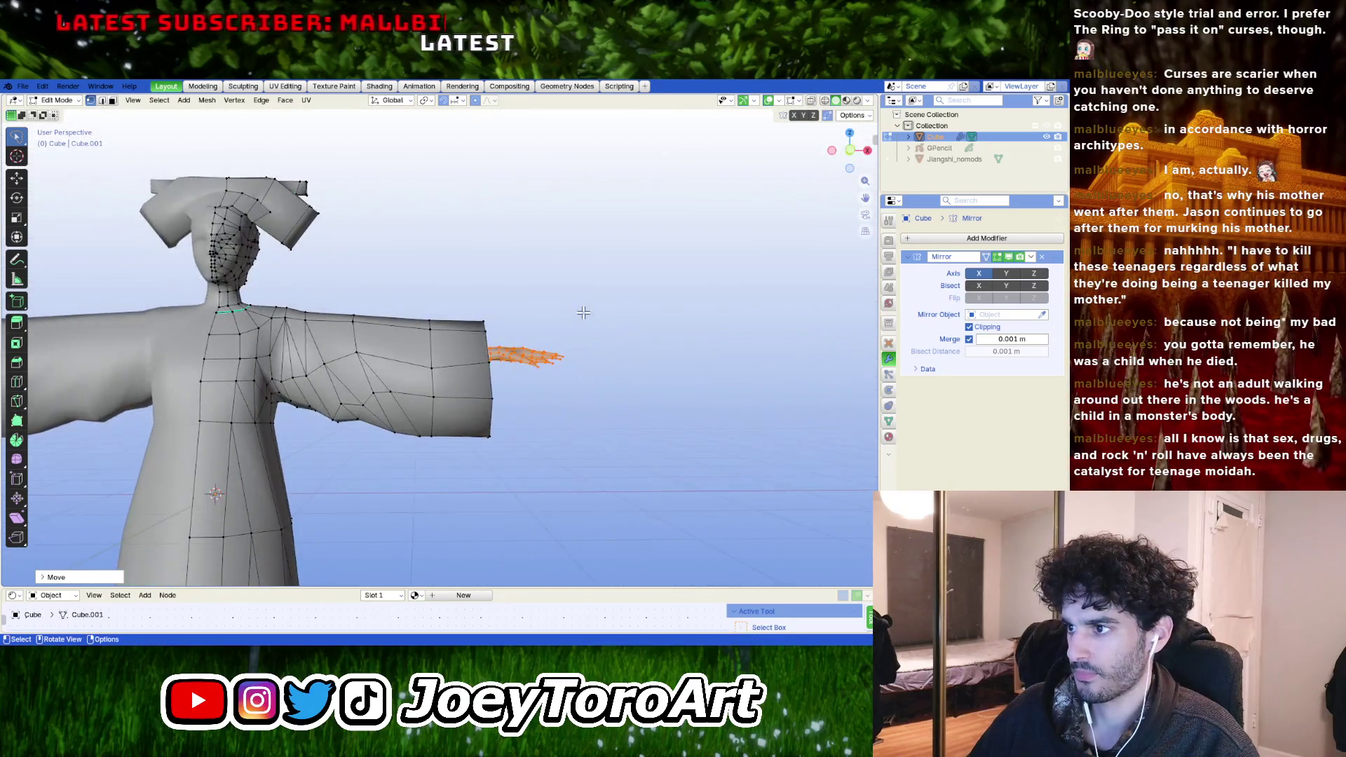
- In front orthographic view, raise the hand to the sleeve opening's height, then check from the side
{"action": "key", "text": "KP_3"}
{"action": "key", "text": "KP_1"}
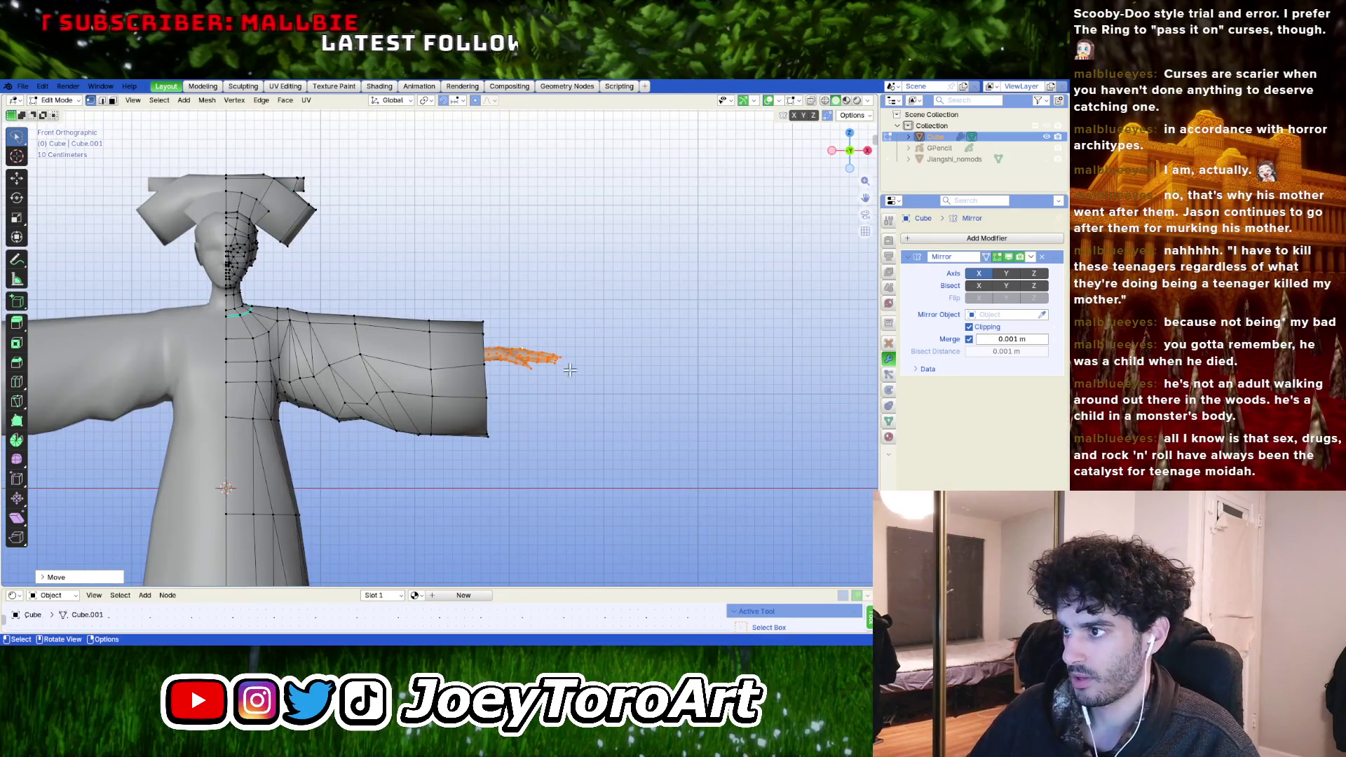
{"action": "key", "text": "g"}
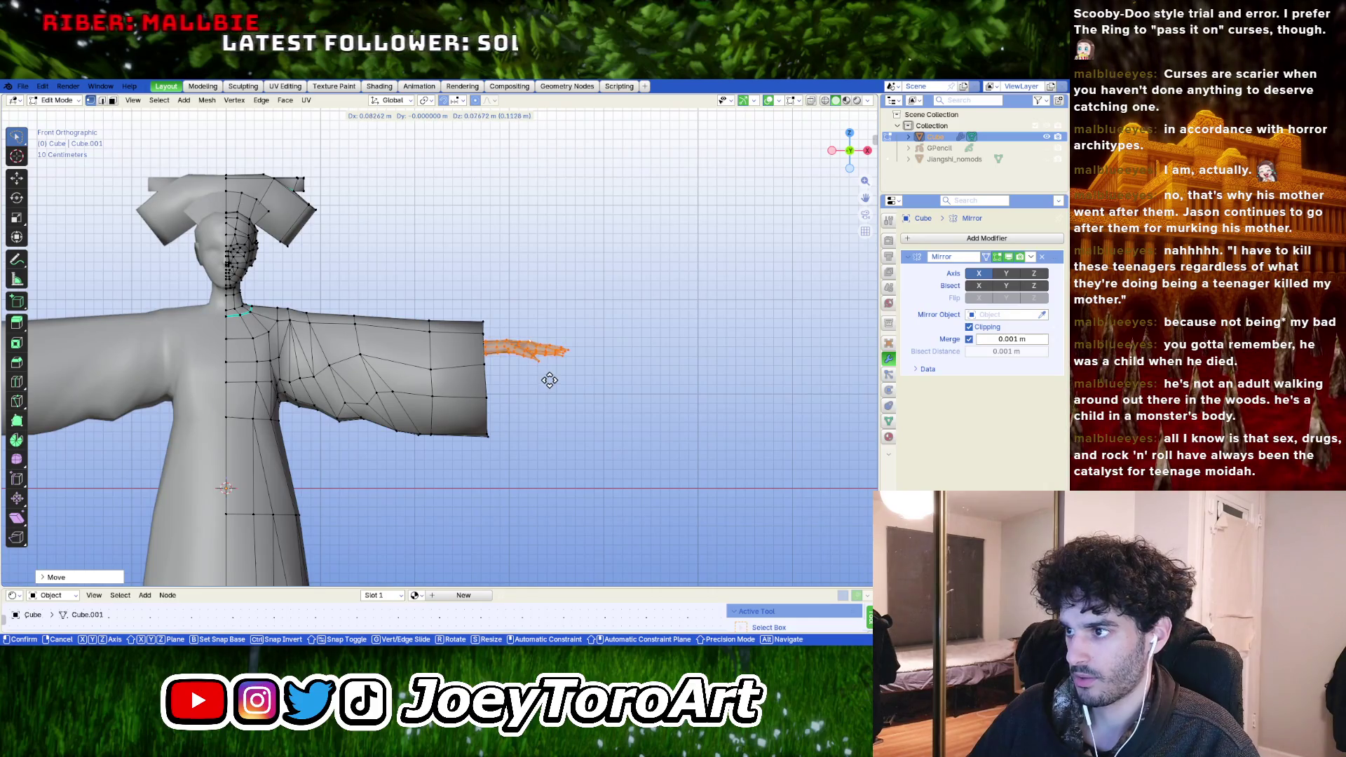
{"action": "left_click", "coordinate": [549, 379]}
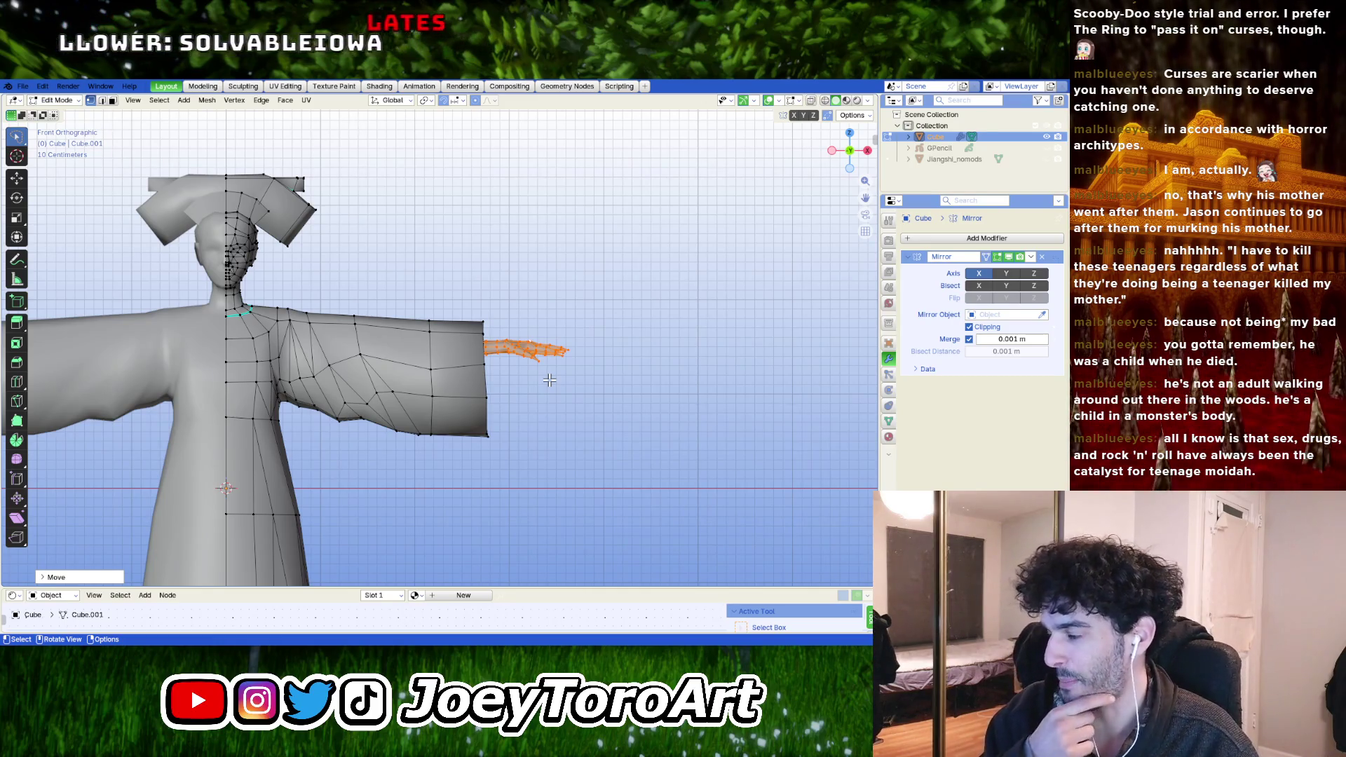
{"action": "middle_click_drag", "start_coordinate": [549, 380], "coordinate": [460, 422]}
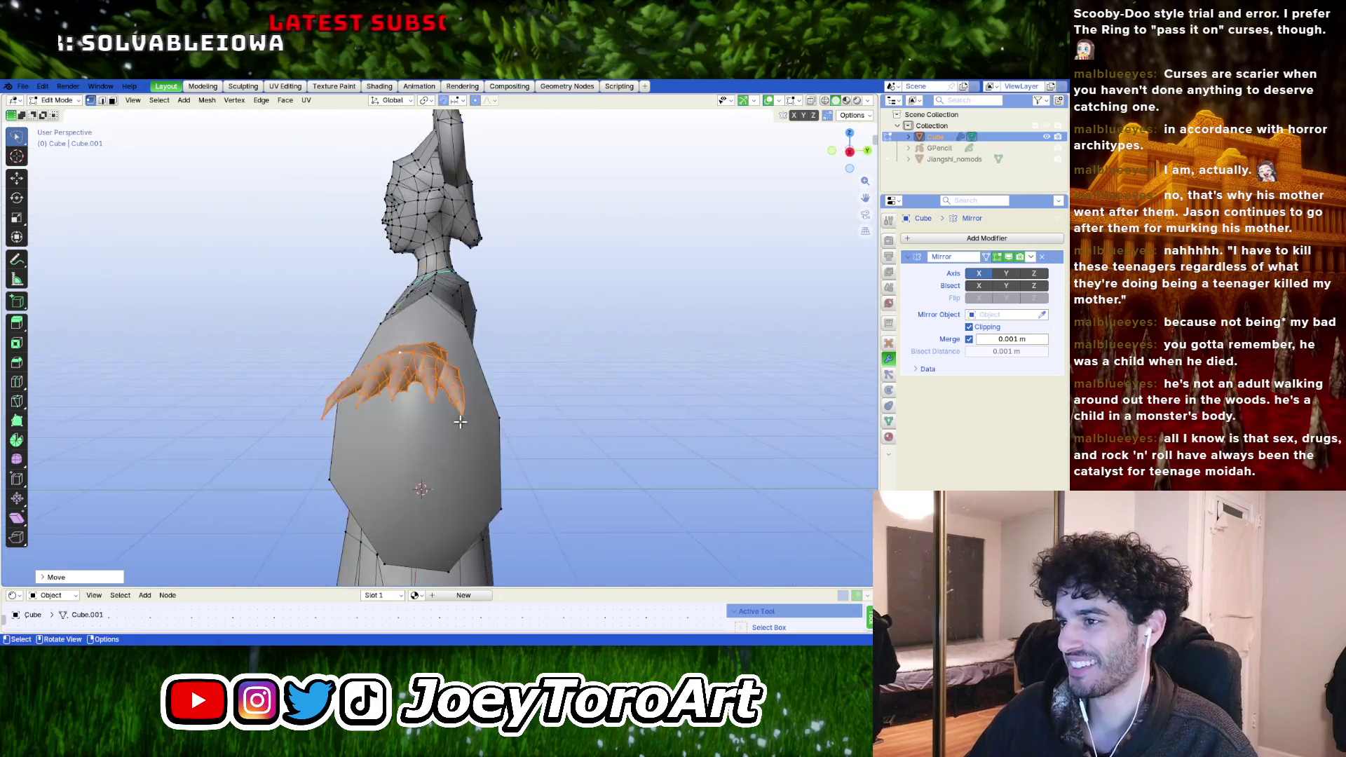
- Deselect the hand and inset the sleeve's end face, dismissing the merge menu unused
{"action": "key", "text": "alt+a"}
{"action": "key", "text": "l"}
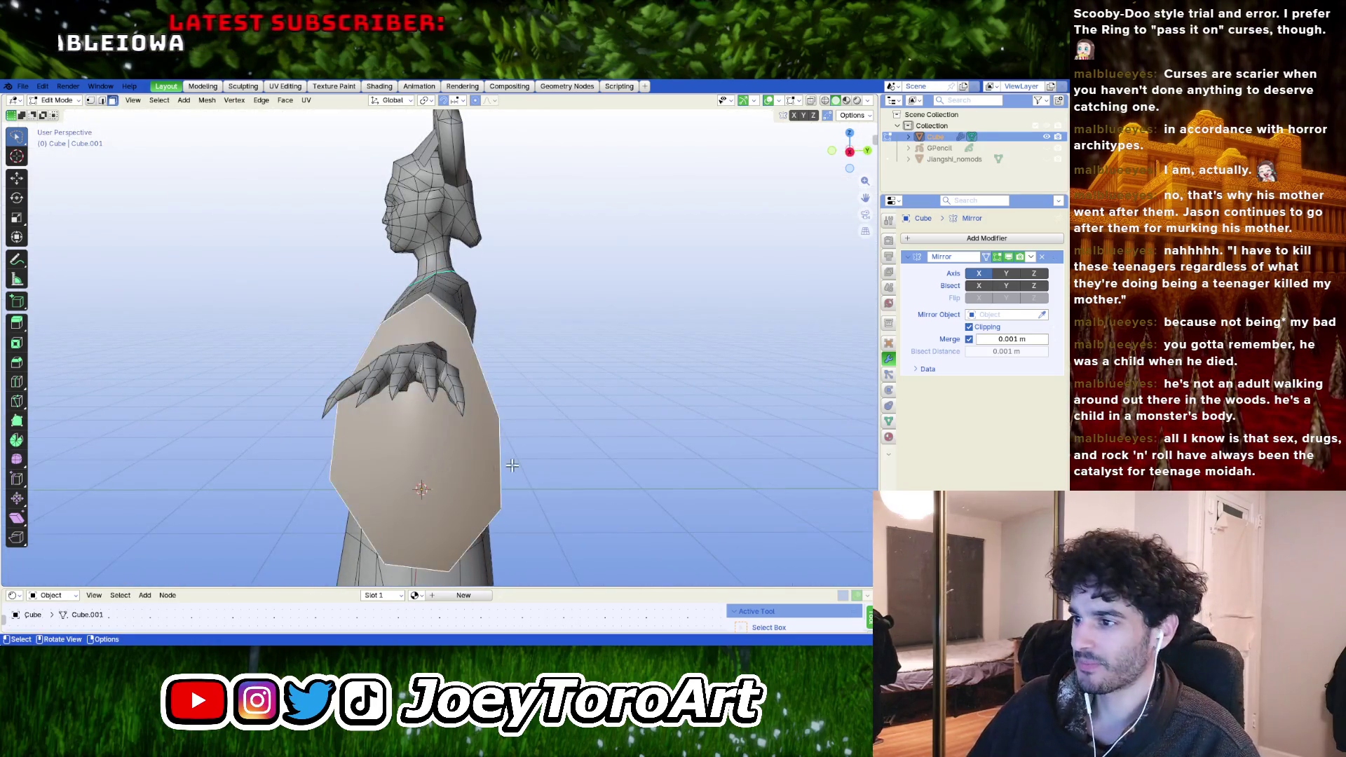
{"action": "mouse_move", "coordinate": [429, 462]}
{"action": "middle_mouse_down"}
{"action": "mouse_move", "coordinate": [608, 476]}
{"action": "mouse_move", "coordinate": [519, 485]}
{"action": "middle_mouse_up"}
{"action": "key", "text": "i"}
{"action": "left_click", "coordinate": [589, 491]}
{"action": "key", "text": "m"}
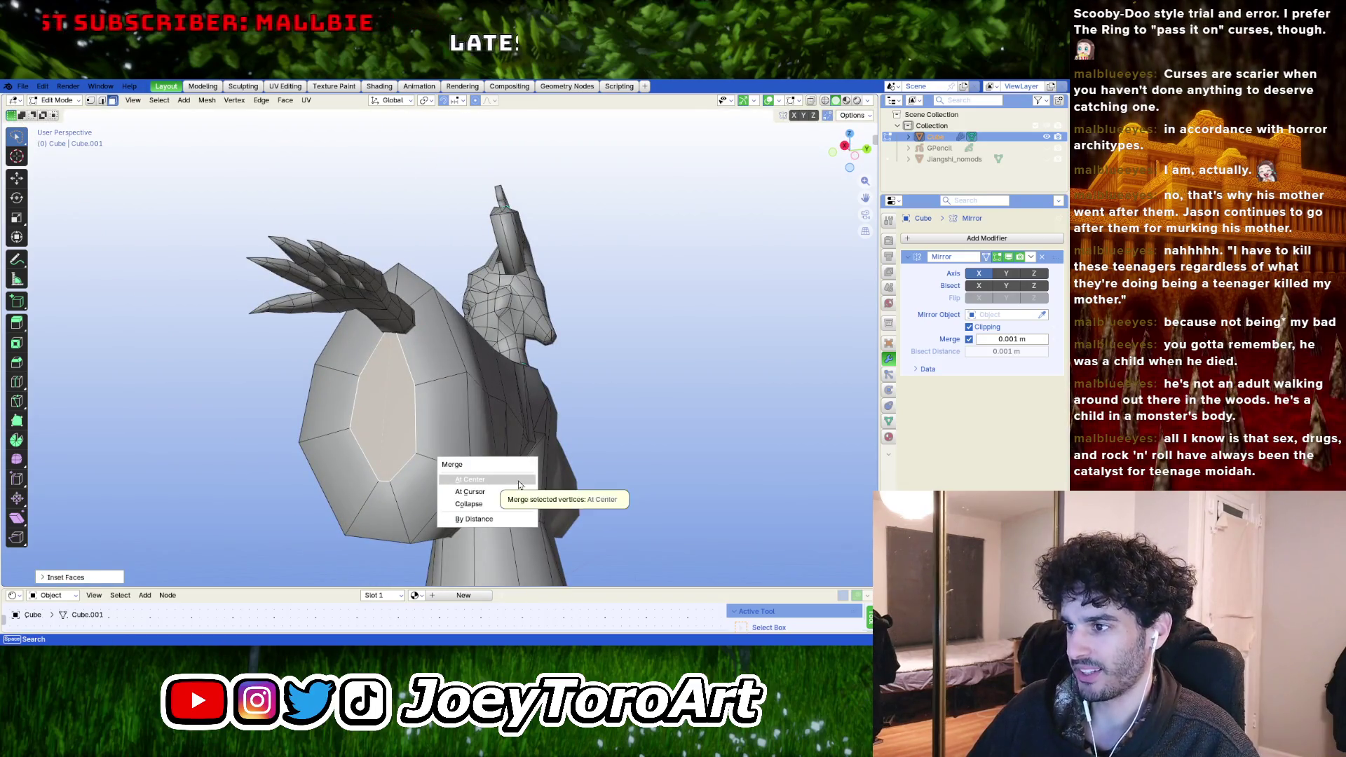
{"action": "key", "text": "Escape"}
- Widen the inset sleeve opening, then flatten the end face along the Y axis
{"action": "middle_click_drag", "start_coordinate": [500, 396], "coordinate": [543, 391]}
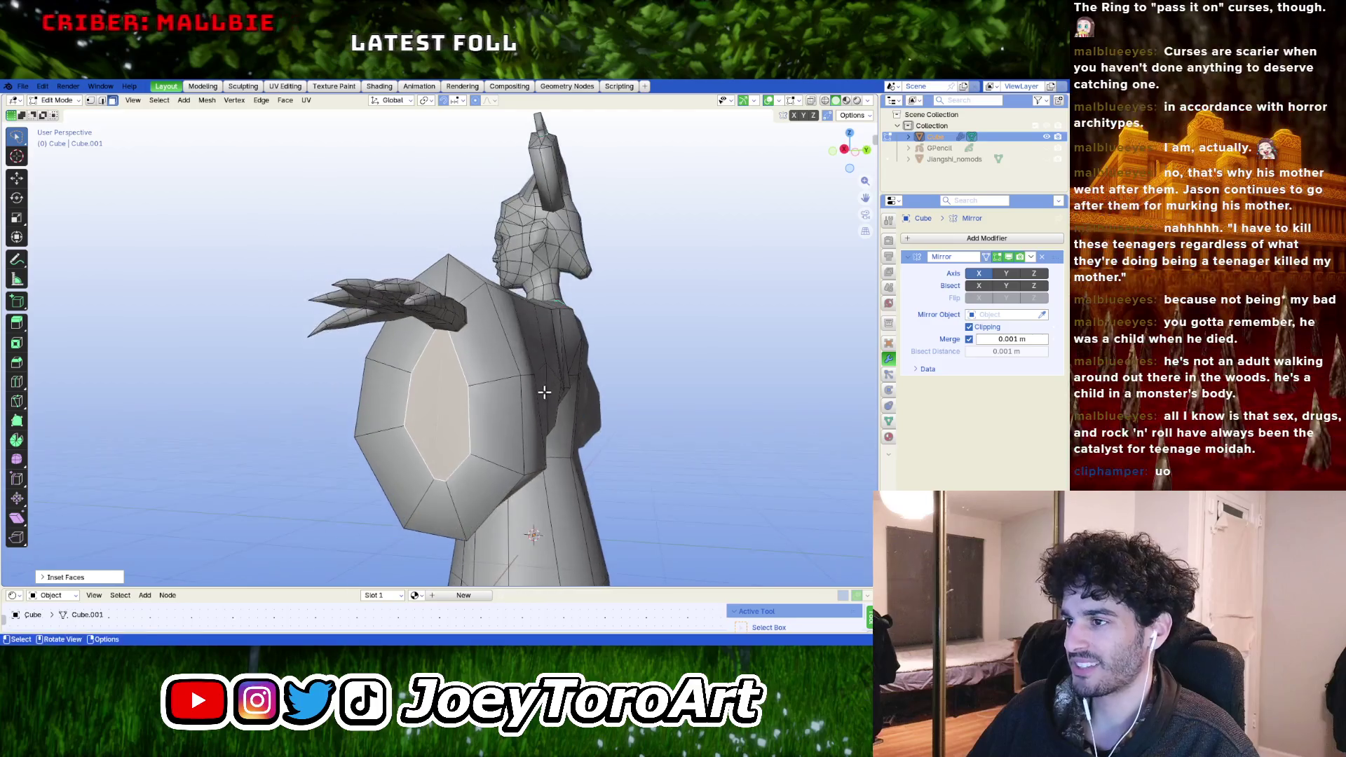
{"action": "key", "text": "s"}
{"action": "left_click", "coordinate": [569, 399]}
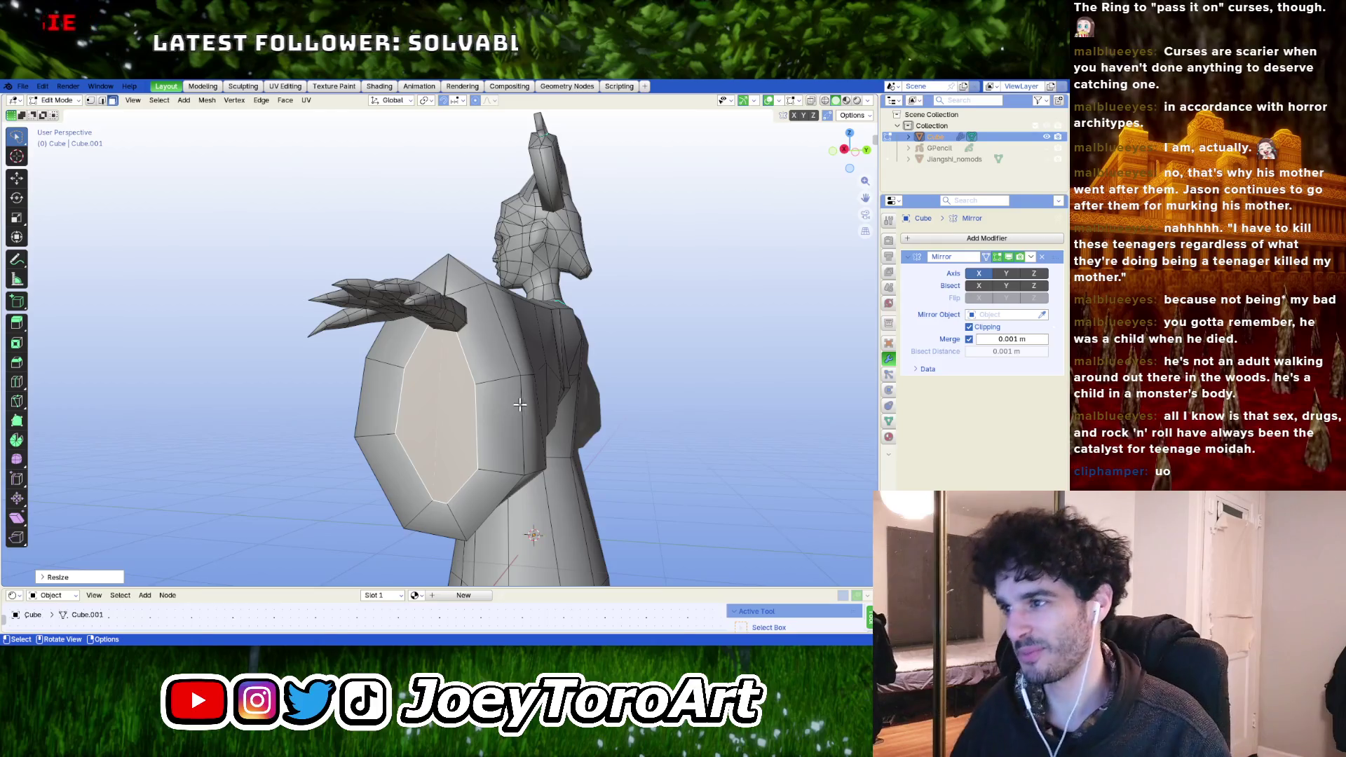
{"action": "key", "text": "s"}
{"action": "left_click", "coordinate": [541, 422]}
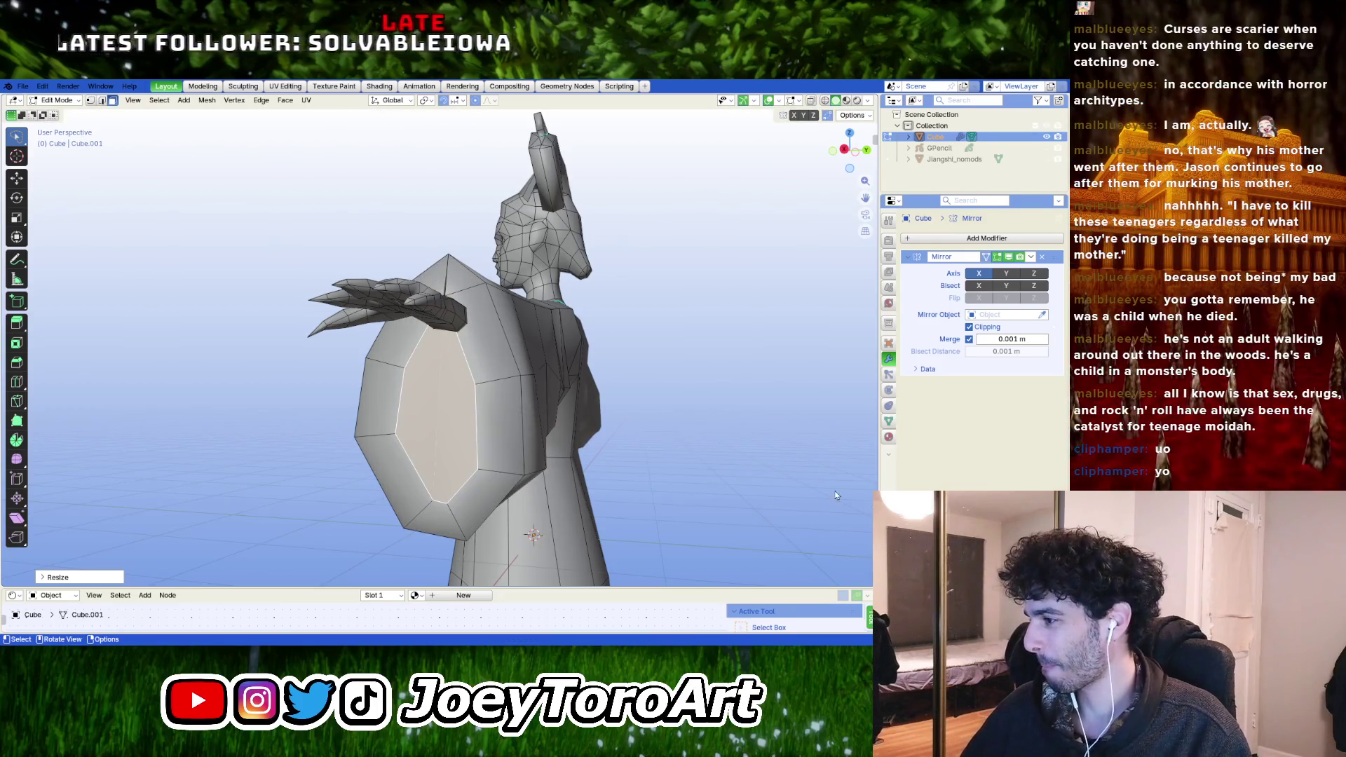
{"action": "middle_click_drag", "start_coordinate": [706, 458], "coordinate": [559, 463]}
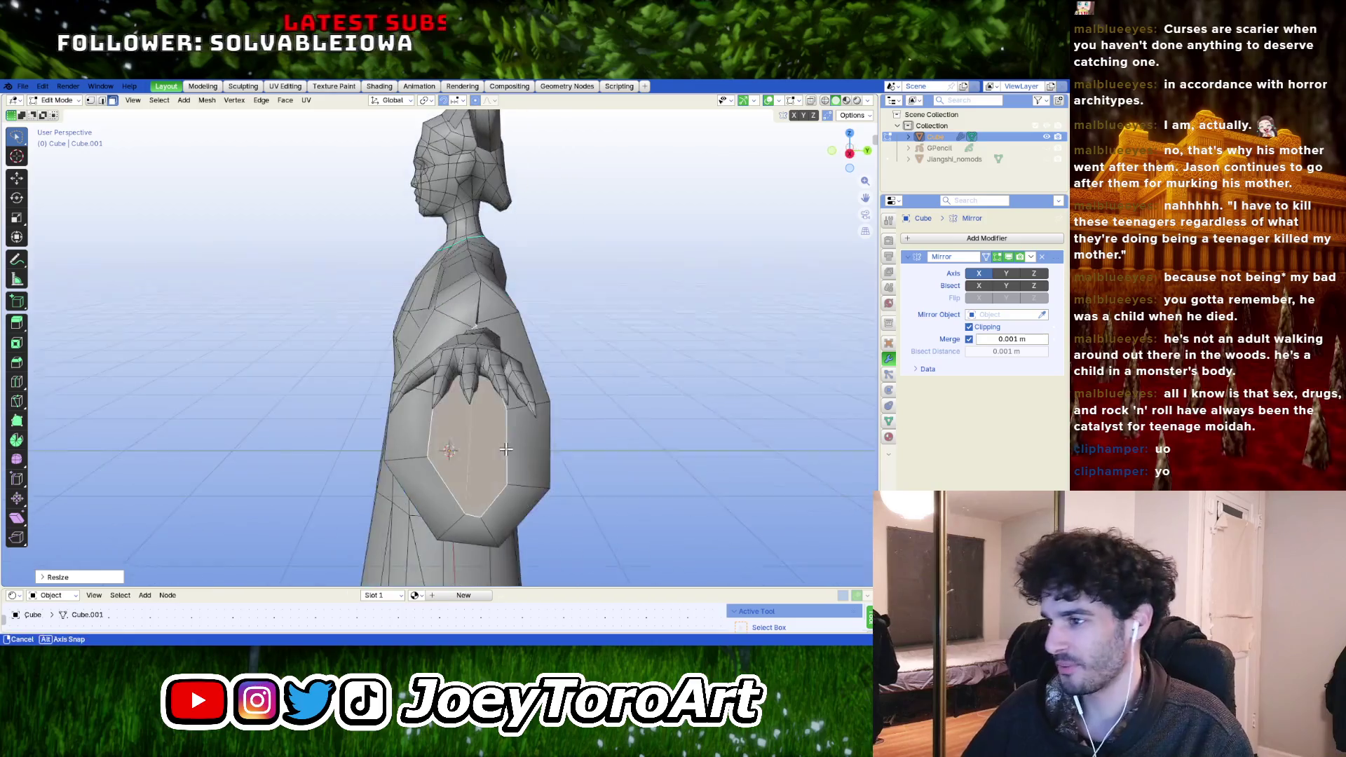
{"action": "key", "text": "s"}
{"action": "key", "text": "y"}
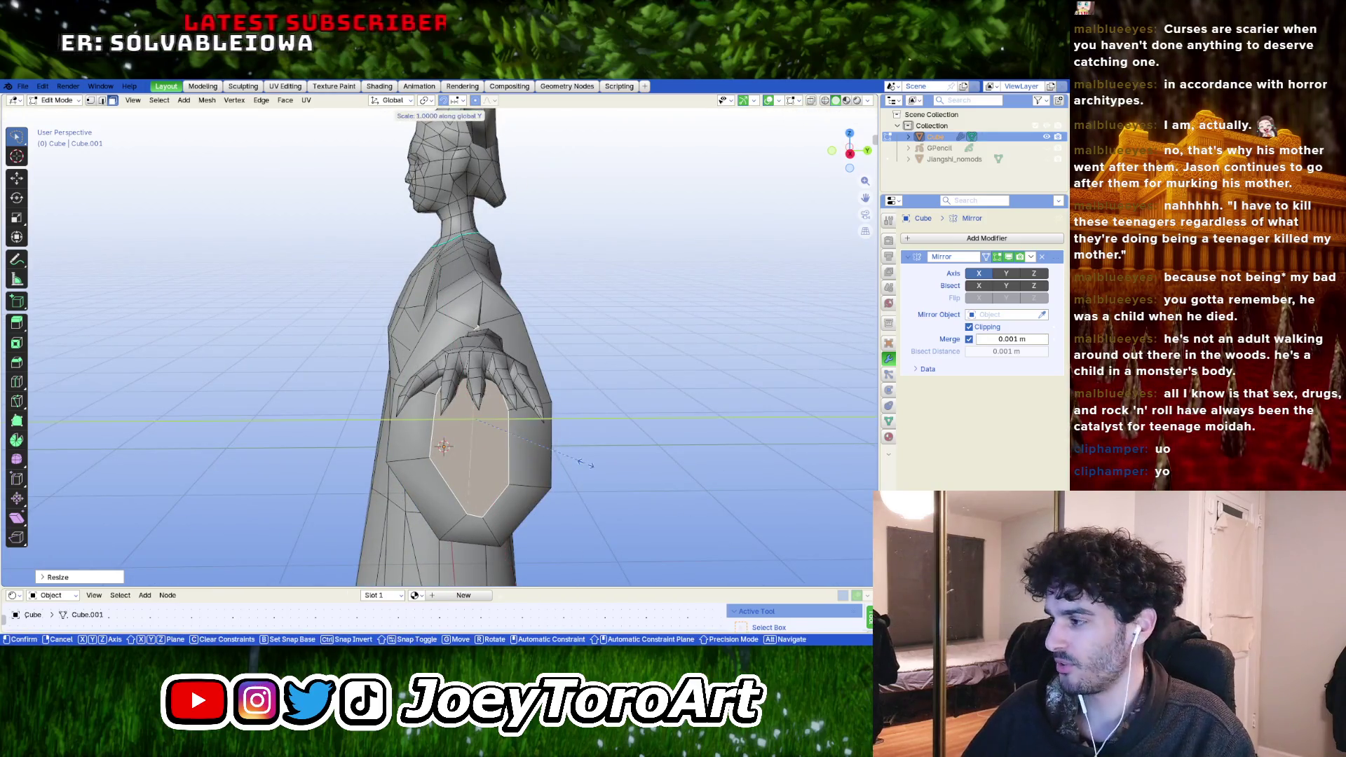
{"action": "left_click", "coordinate": [635, 466]}
- Delete the sleeve-end face and fill the hole with one fresh face
{"action": "middle_click_drag", "start_coordinate": [571, 451], "coordinate": [648, 464]}
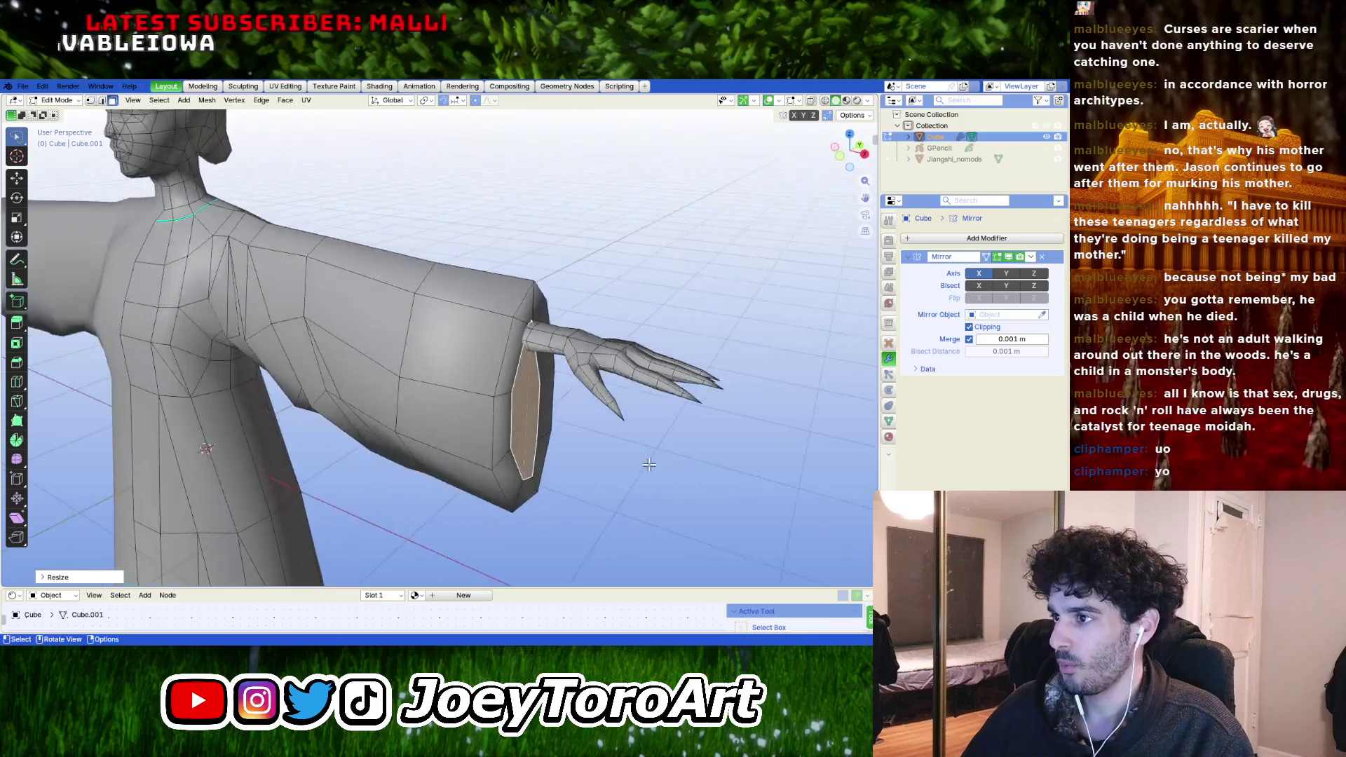
{"action": "key", "text": "x"}
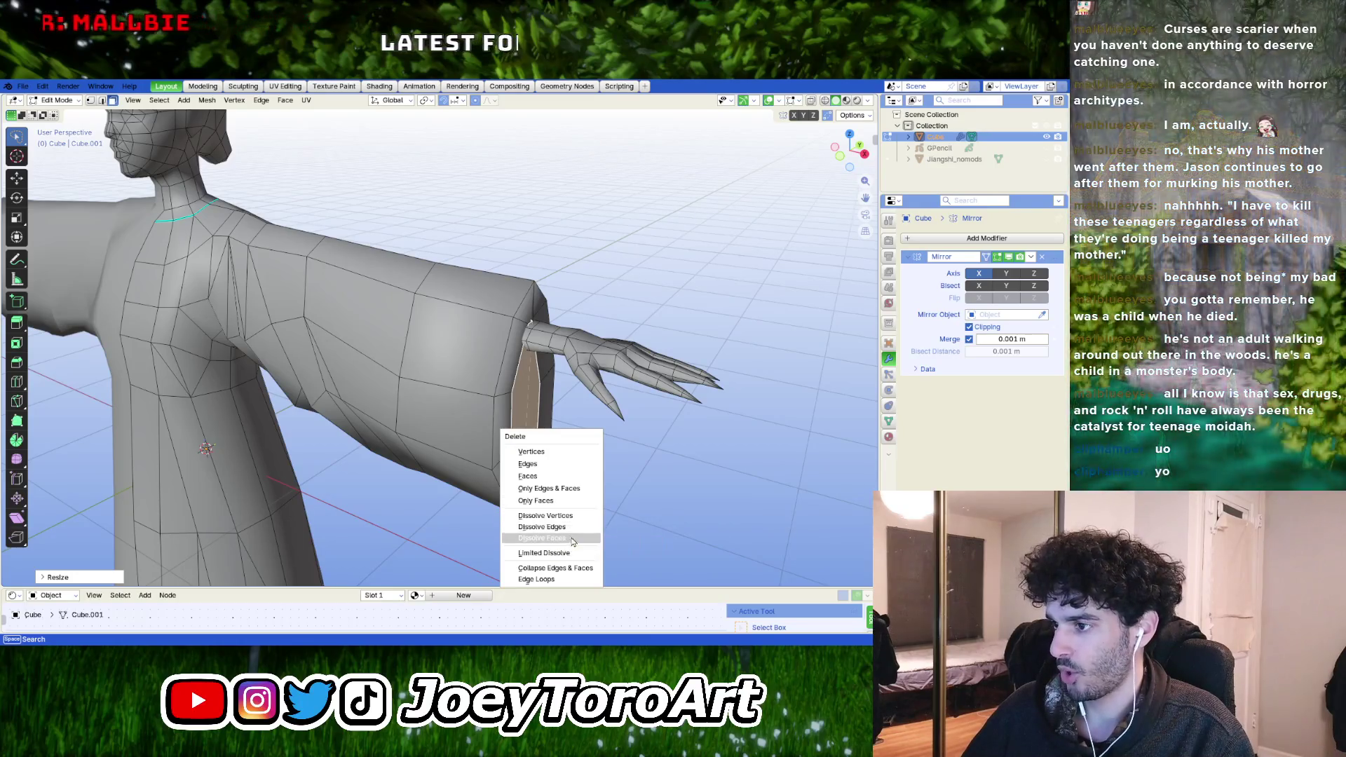
{"action": "left_click", "coordinate": [529, 476]}
{"action": "mouse_move", "coordinate": [528, 476]}
{"action": "middle_mouse_down"}
{"action": "mouse_move", "coordinate": [584, 421]}
{"action": "mouse_move", "coordinate": [518, 426]}
{"action": "middle_mouse_up"}
{"action": "key", "text": "f"}
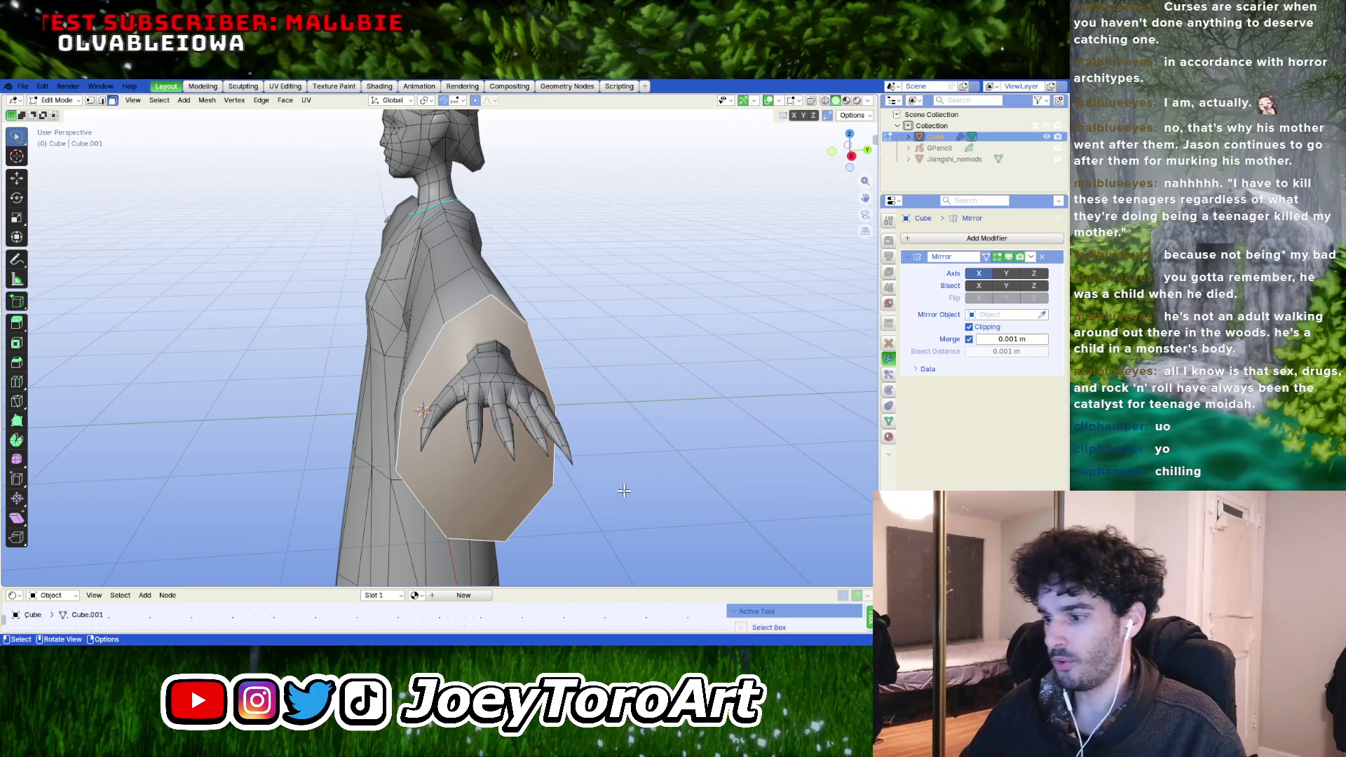
- Inset the sleeve's end face into a rim and push the inner face into position
{"action": "middle_click_drag", "start_coordinate": [618, 498], "coordinate": [507, 481]}
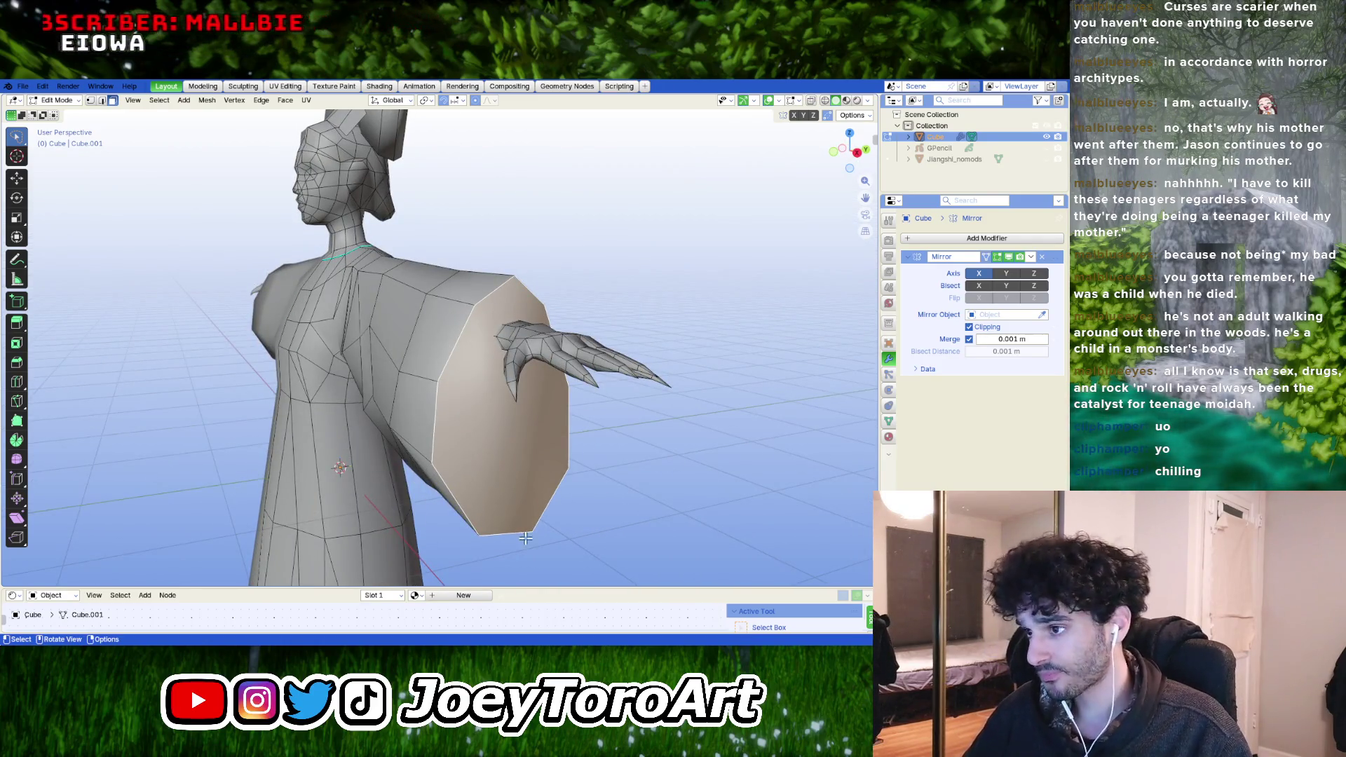
{"action": "key", "text": "i"}
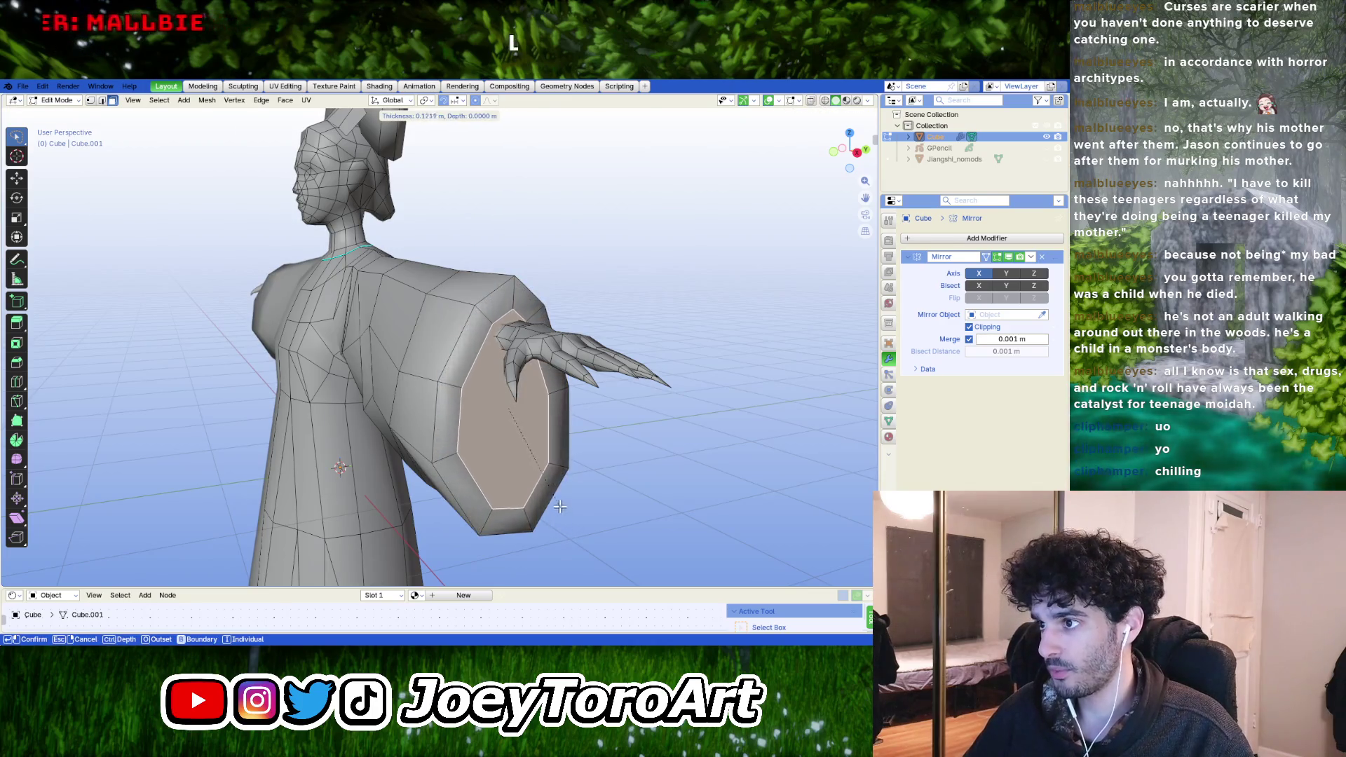
{"action": "left_click", "coordinate": [524, 480]}
{"action": "key", "text": "g"}
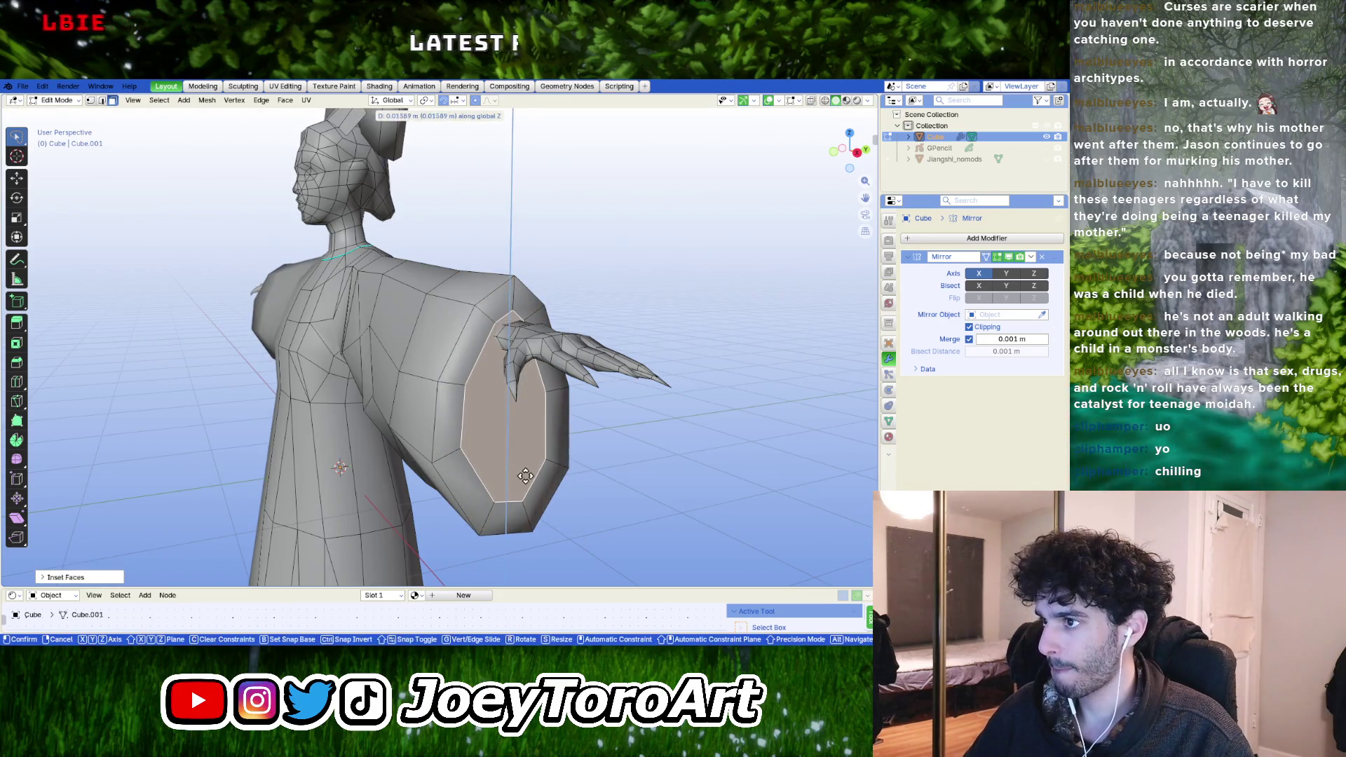
{"action": "left_click", "coordinate": [527, 473]}
{"action": "middle_click_drag", "start_coordinate": [527, 473], "coordinate": [491, 508]}
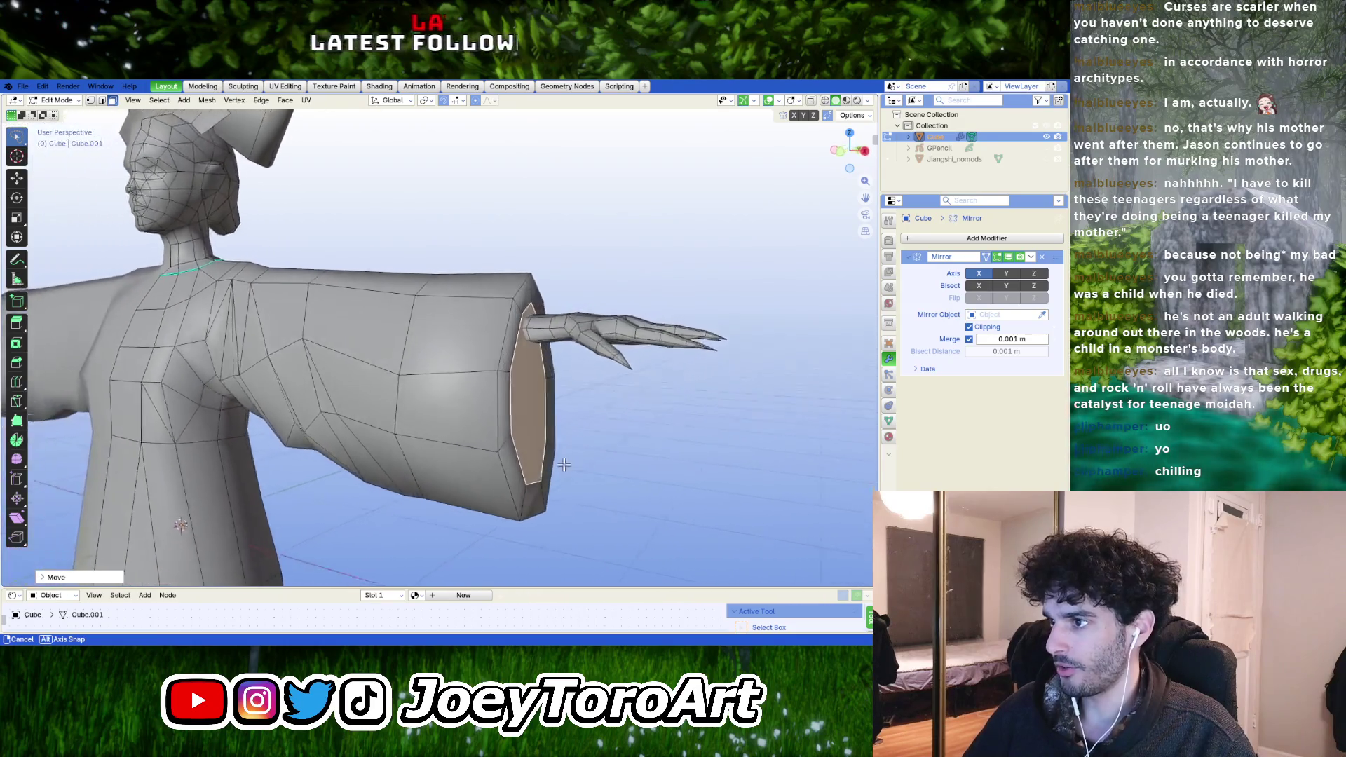
{"action": "mouse_move", "coordinate": [491, 507]}
{"action": "middle_mouse_down"}
{"action": "mouse_move", "coordinate": [412, 456]}
{"action": "mouse_move", "coordinate": [504, 382]}
{"action": "mouse_move", "coordinate": [457, 362]}
{"action": "middle_mouse_up"}
{"action": "key", "text": "g"}
{"action": "left_click", "coordinate": [444, 452]}
{"action": "scroll", "coordinate": [458, 362], "scroll_direction": "up", "scroll_amount": 3}
{"action": "scroll", "coordinate": [458, 363], "scroll_direction": "up", "scroll_amount": 3}
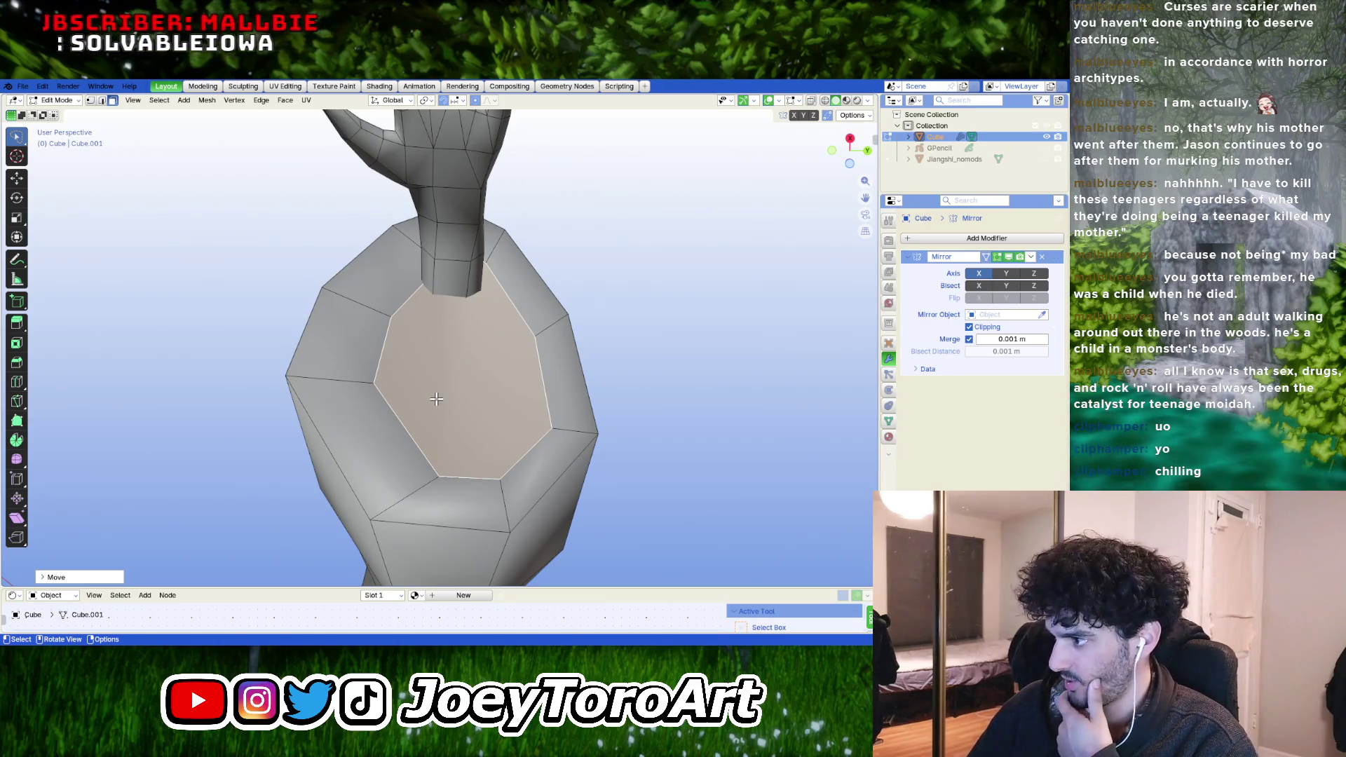
{"action": "scroll", "coordinate": [468, 404], "scroll_direction": "down", "scroll_amount": 5}
- Squash the inner opening along Z and shift it vertically within the rim
{"action": "middle_click_drag", "start_coordinate": [468, 404], "coordinate": [551, 456]}
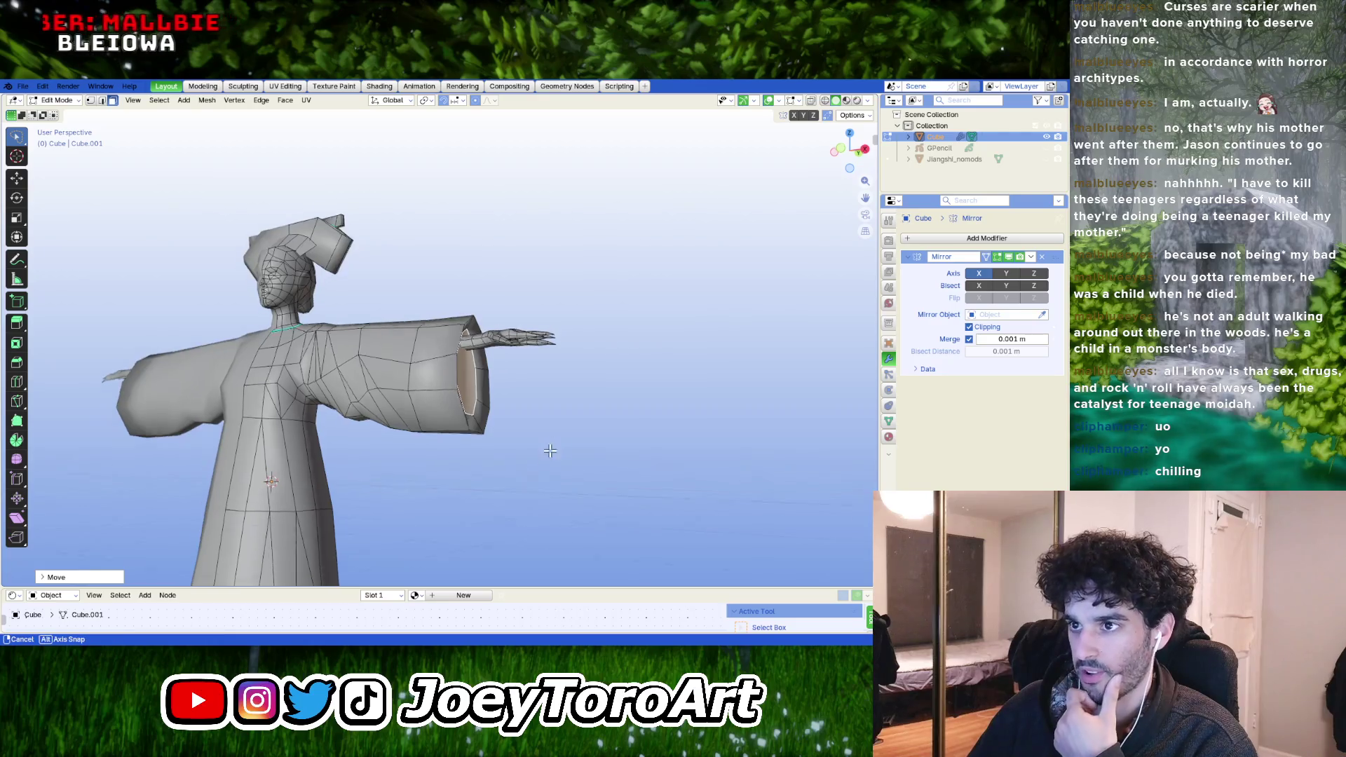
{"action": "scroll", "coordinate": [539, 478], "scroll_direction": "up", "scroll_amount": 2}
{"action": "scroll", "coordinate": [513, 461], "scroll_direction": "up", "scroll_amount": 3}
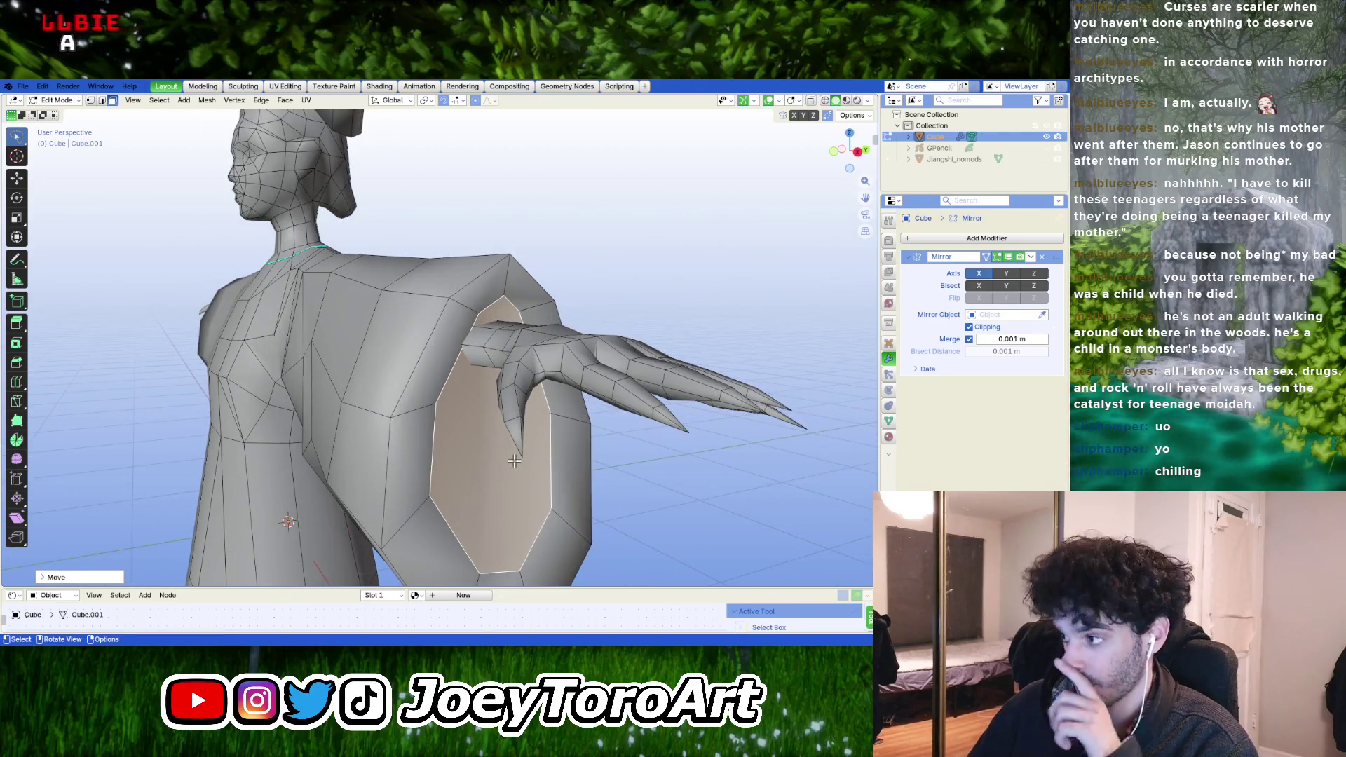
{"action": "middle_click_drag", "start_coordinate": [494, 479], "coordinate": [516, 492]}
{"action": "key", "text": "s"}
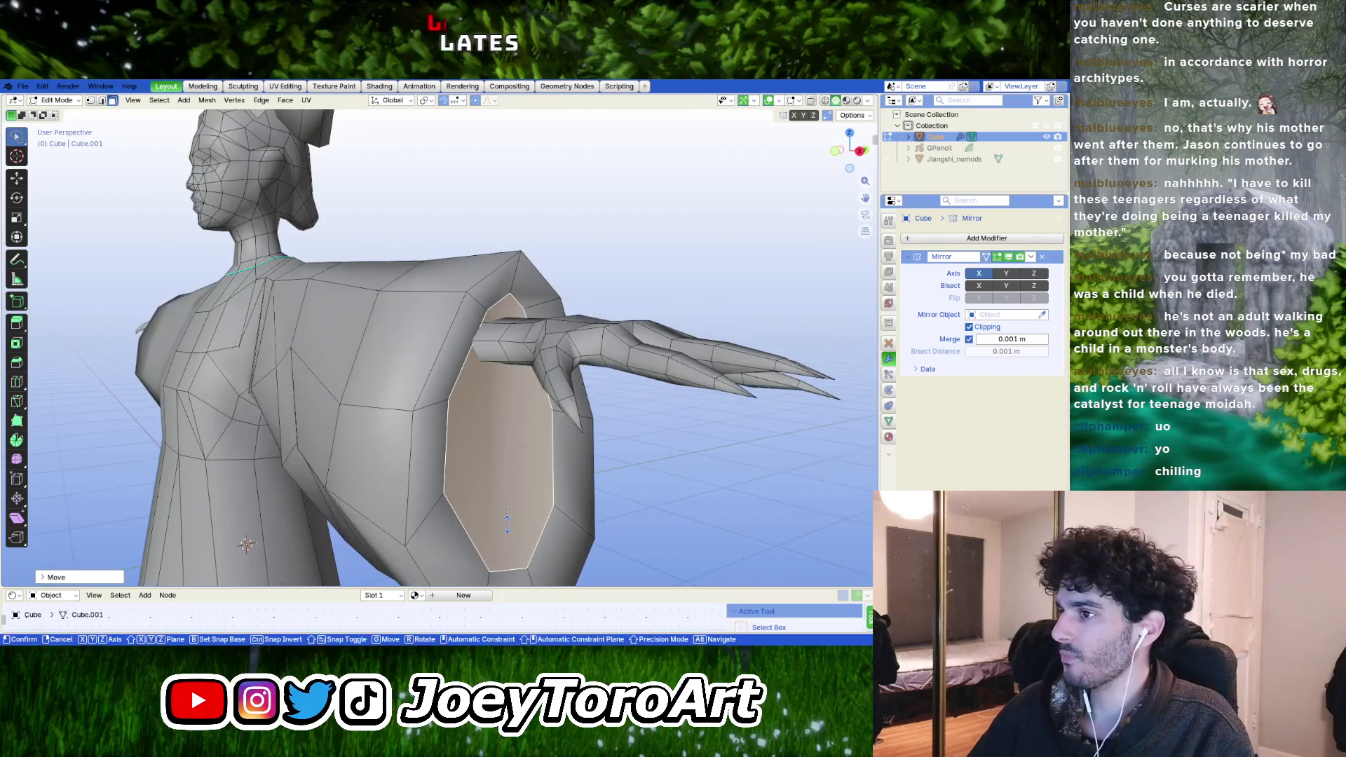
{"action": "key", "text": "z"}
{"action": "left_click", "coordinate": [523, 494]}
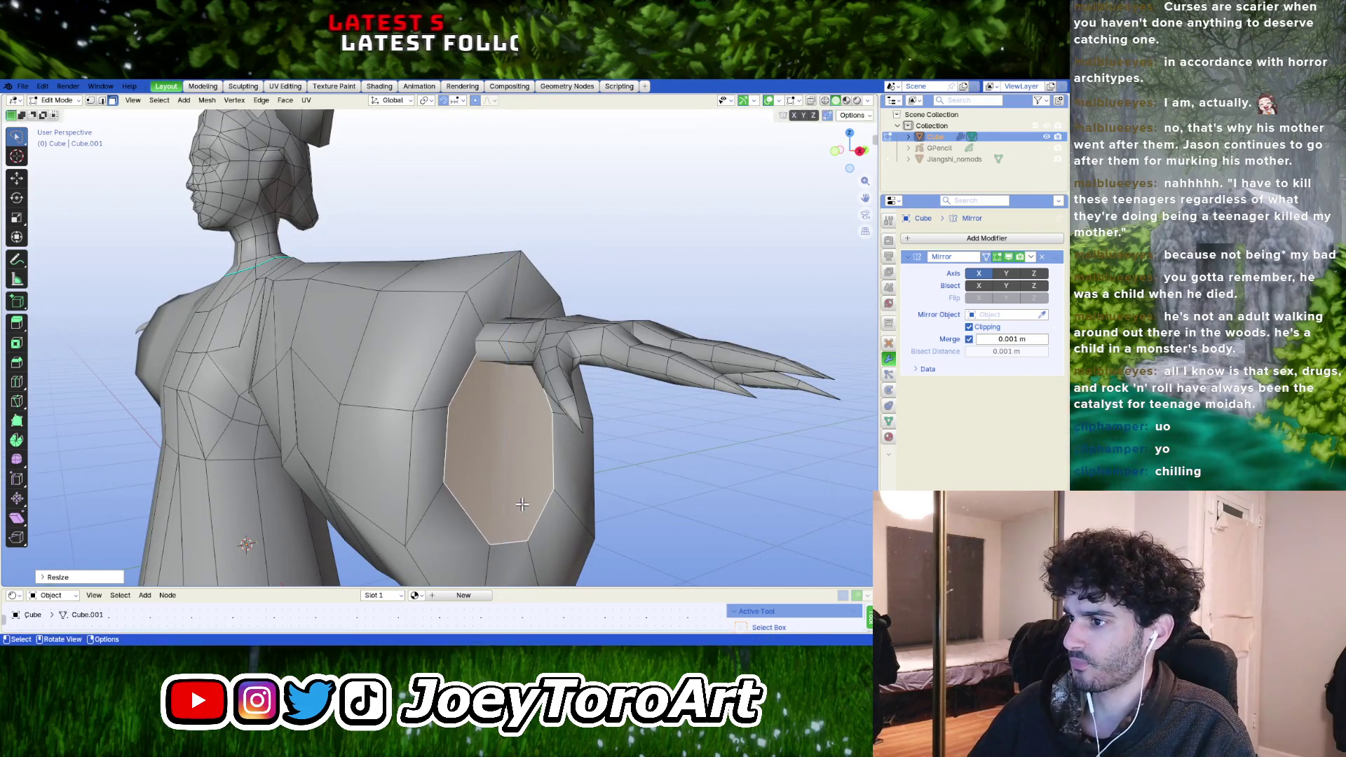
{"action": "key", "text": "g"}
{"action": "key", "text": "z"}
{"action": "left_click", "coordinate": [526, 494]}
{"action": "mouse_move", "coordinate": [526, 495]}
{"action": "middle_mouse_down"}
{"action": "mouse_move", "coordinate": [502, 405]}
{"action": "mouse_move", "coordinate": [494, 421]}
{"action": "mouse_move", "coordinate": [536, 410]}
{"action": "mouse_move", "coordinate": [481, 461]}
{"action": "middle_mouse_up"}
{"action": "scroll", "coordinate": [504, 421], "scroll_direction": "down", "scroll_amount": 3}
{"action": "scroll", "coordinate": [505, 421], "scroll_direction": "up", "scroll_amount": 3}
{"action": "scroll", "coordinate": [532, 422], "scroll_direction": "up", "scroll_amount": 2}
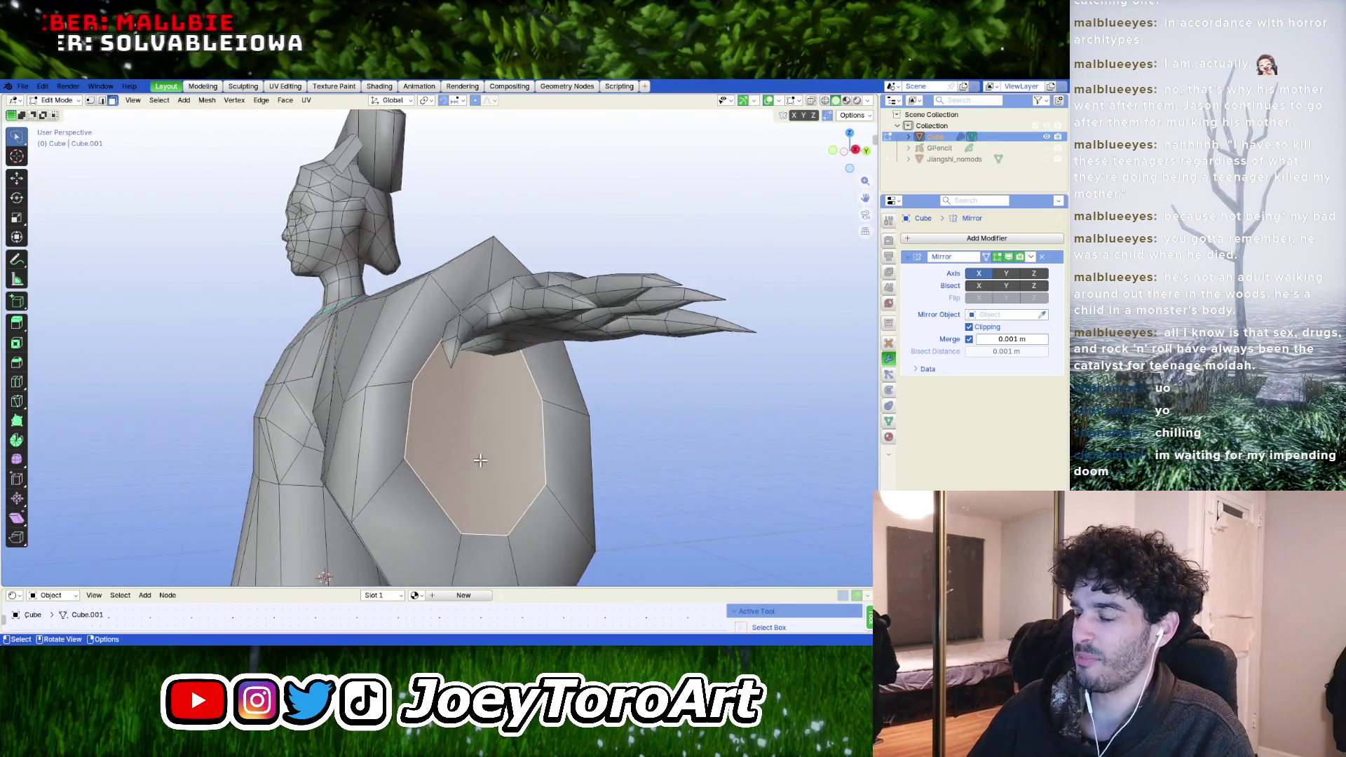
- Toggle the sleeve face selection and line up a right orthographic view, abandoning an edge rotation
{"action": "left_click", "coordinate": [414, 478], "text": "shift"}
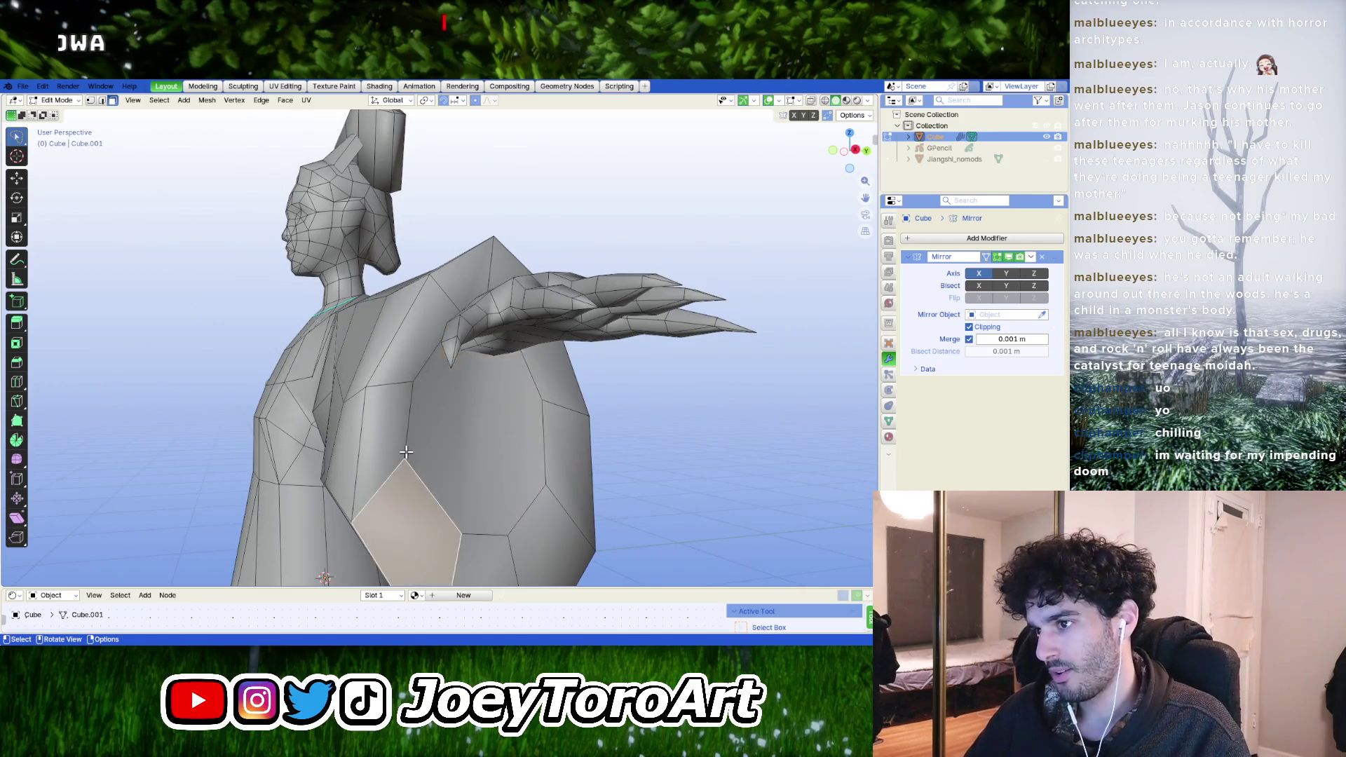
{"action": "left_click", "coordinate": [414, 479], "text": "shift"}
{"action": "middle_click_drag", "start_coordinate": [414, 478], "coordinate": [413, 437]}
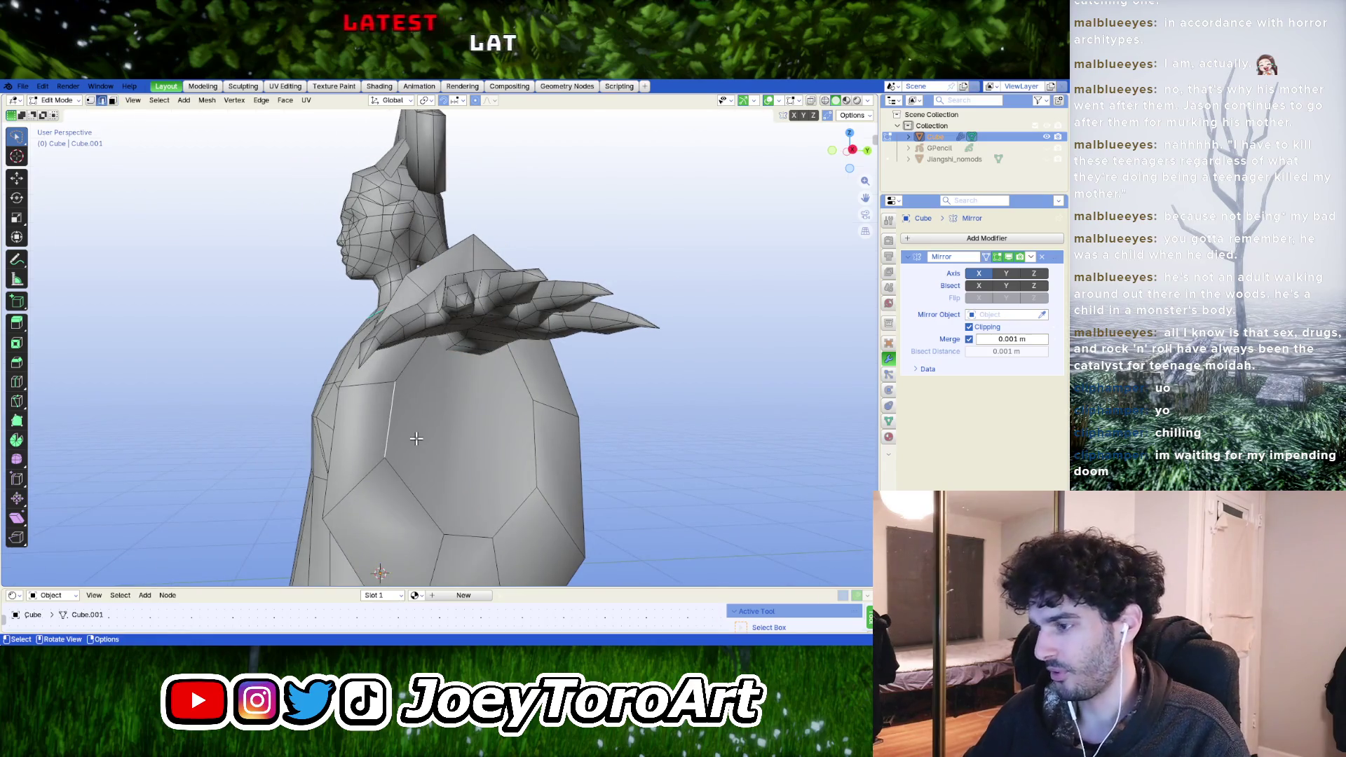
{"action": "key", "text": "KP_3"}
{"action": "scroll", "coordinate": [429, 431], "scroll_direction": "up", "scroll_amount": 2}
{"action": "scroll", "coordinate": [430, 429], "scroll_direction": "up", "scroll_amount": 2}
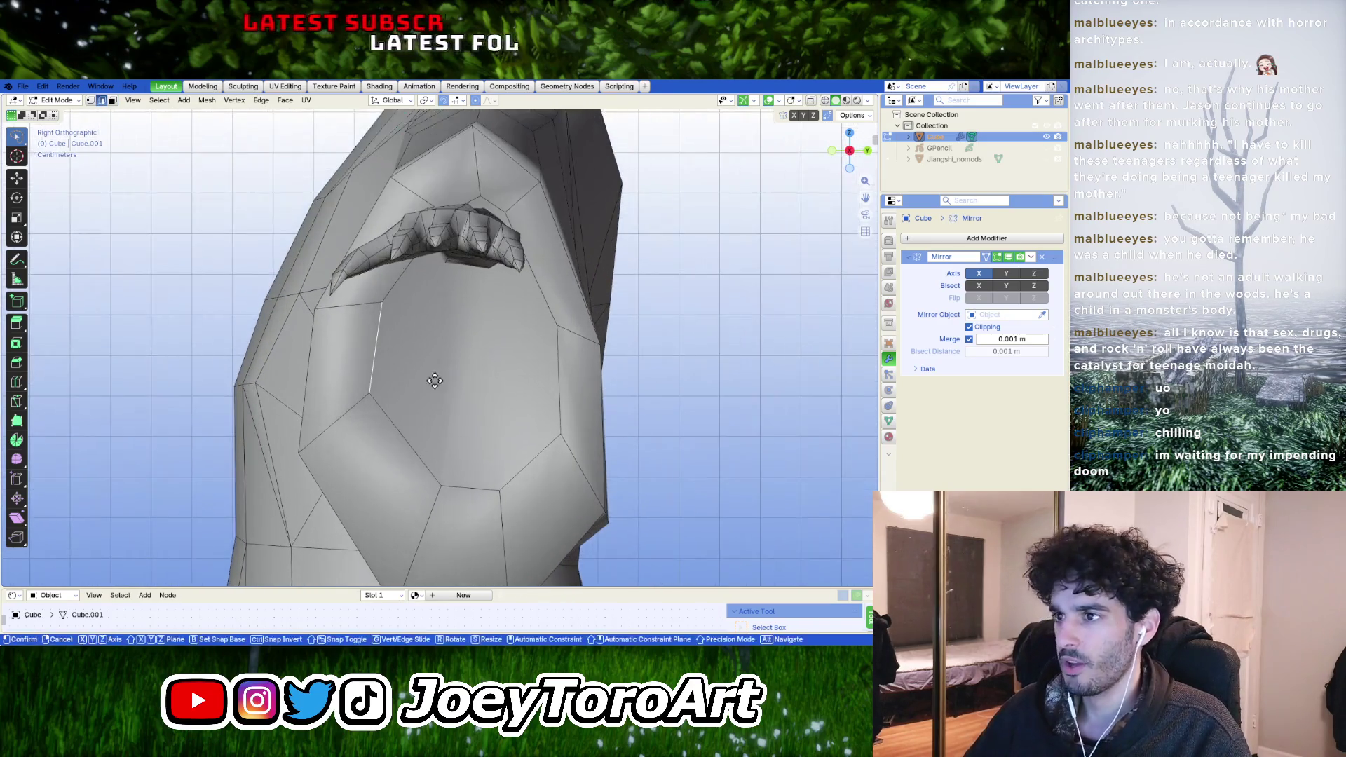
{"action": "key", "text": "r"}
{"action": "key", "text": "Escape"}
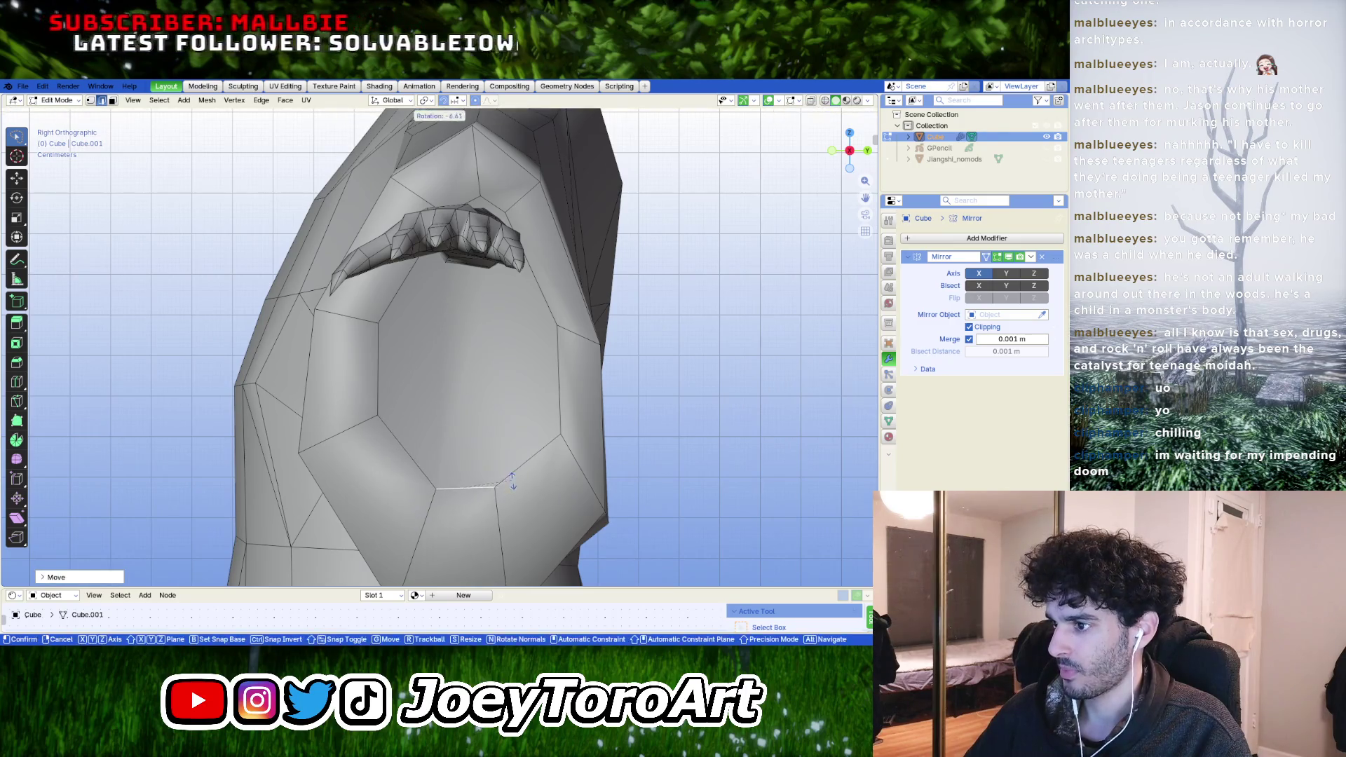
- In vertex select, move an underarm vertex so the sleeve blends into the robe, then check in Object Mode
{"action": "key", "text": "g"}
{"action": "left_click", "coordinate": [466, 481]}
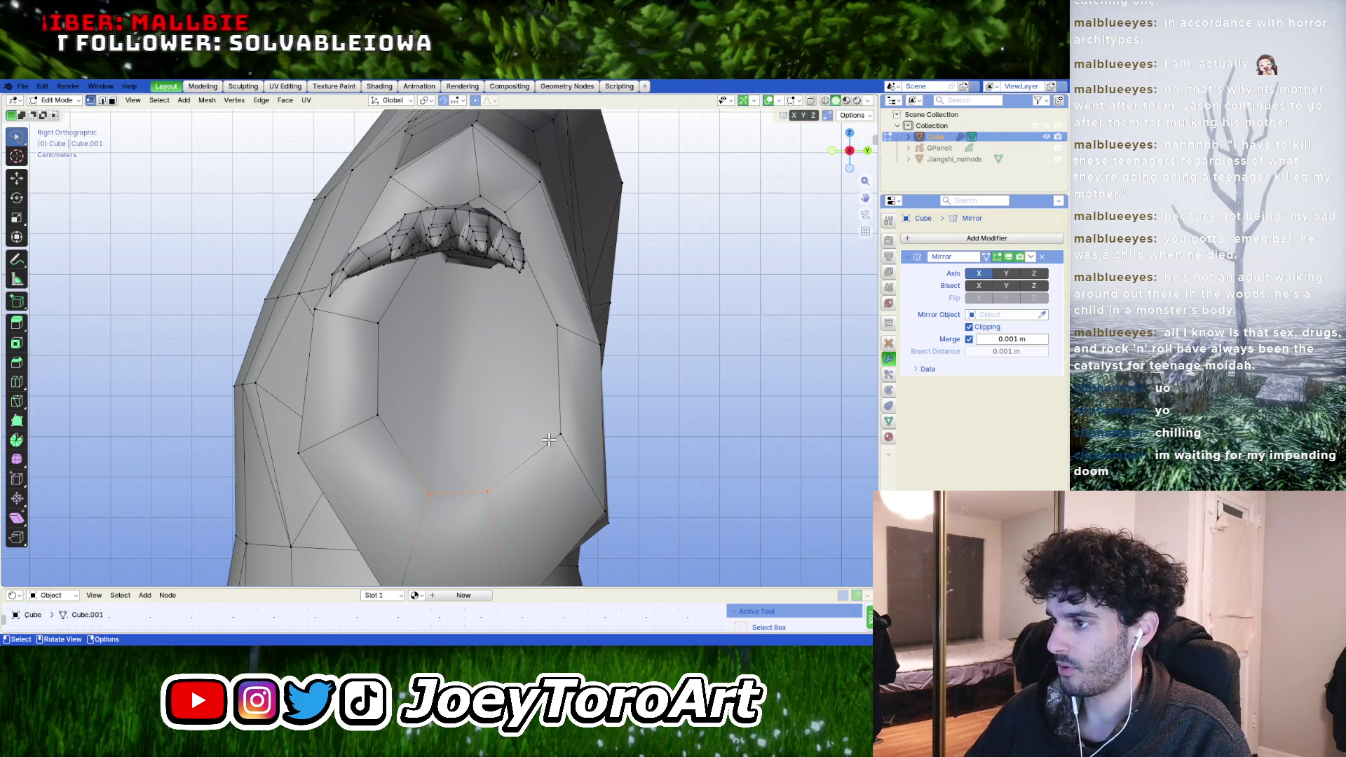
{"action": "key", "text": "1"}
{"action": "scroll", "coordinate": [545, 445], "scroll_direction": "up", "scroll_amount": 4, "text": "shift"}
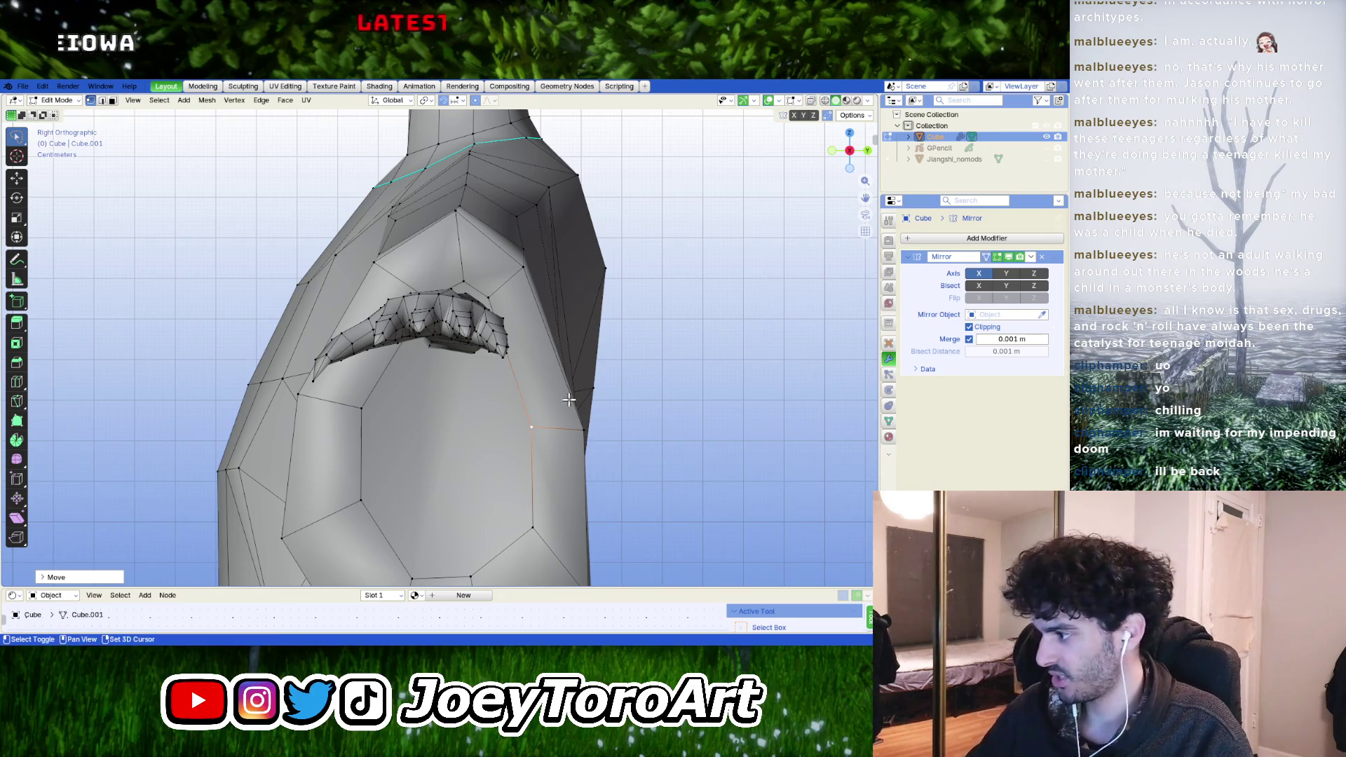
{"action": "middle_click_drag", "start_coordinate": [591, 438], "coordinate": [484, 377]}
{"action": "key", "text": "g"}
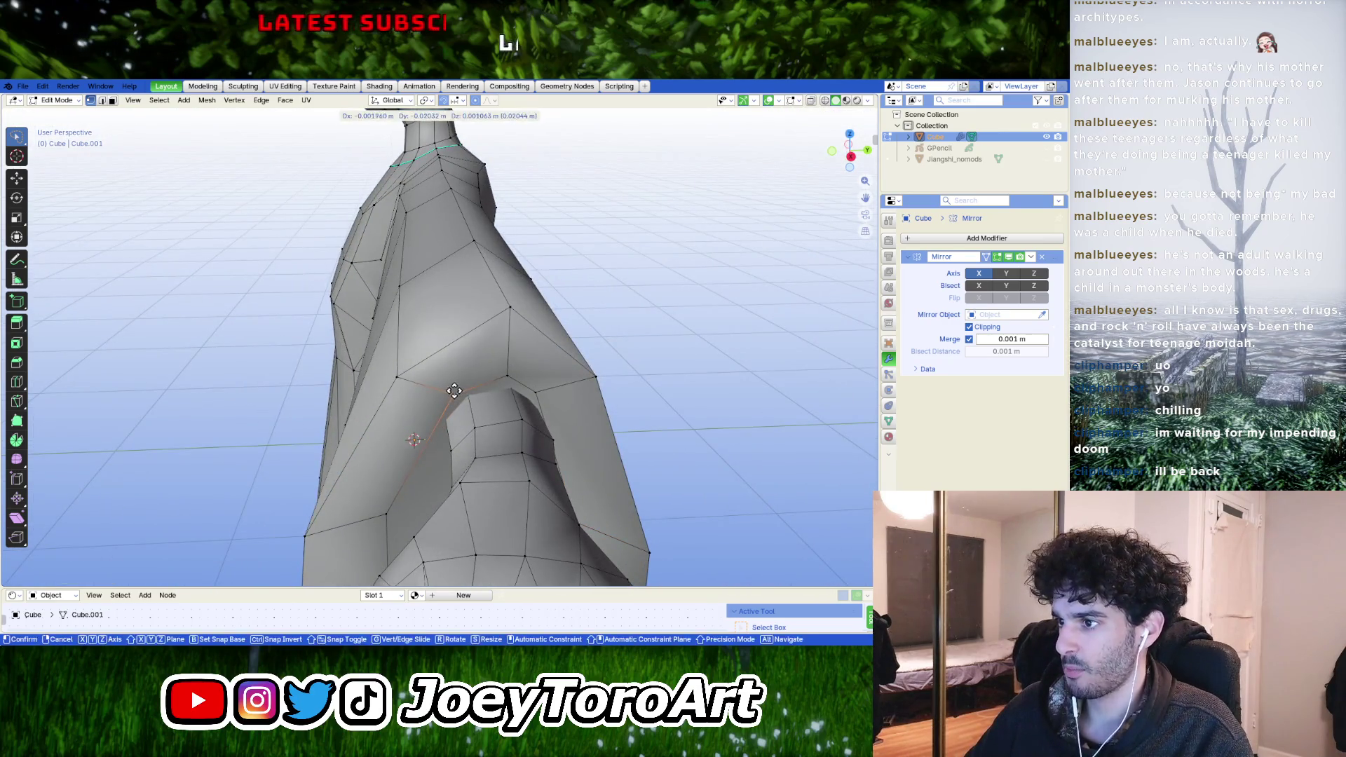
{"action": "left_click", "coordinate": [546, 394]}
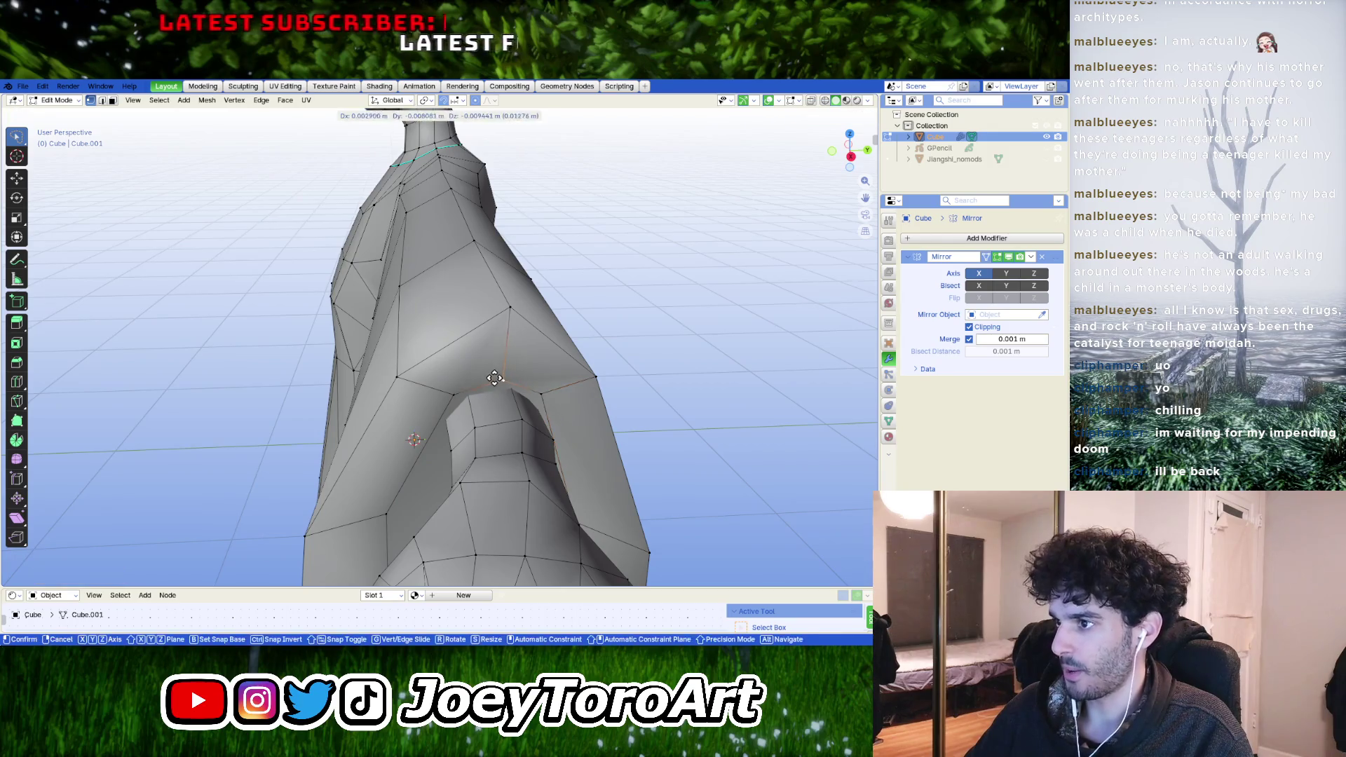
{"action": "scroll", "coordinate": [500, 372], "scroll_direction": "down", "scroll_amount": 5}
{"action": "middle_click_drag", "start_coordinate": [500, 373], "coordinate": [466, 398]}
{"action": "key", "text": "Tab"}
{"action": "scroll", "coordinate": [506, 373], "scroll_direction": "down", "scroll_amount": 3}
{"action": "scroll", "coordinate": [474, 461], "scroll_direction": "up", "scroll_amount": 2}
{"action": "scroll", "coordinate": [475, 461], "scroll_direction": "up", "scroll_amount": 3}
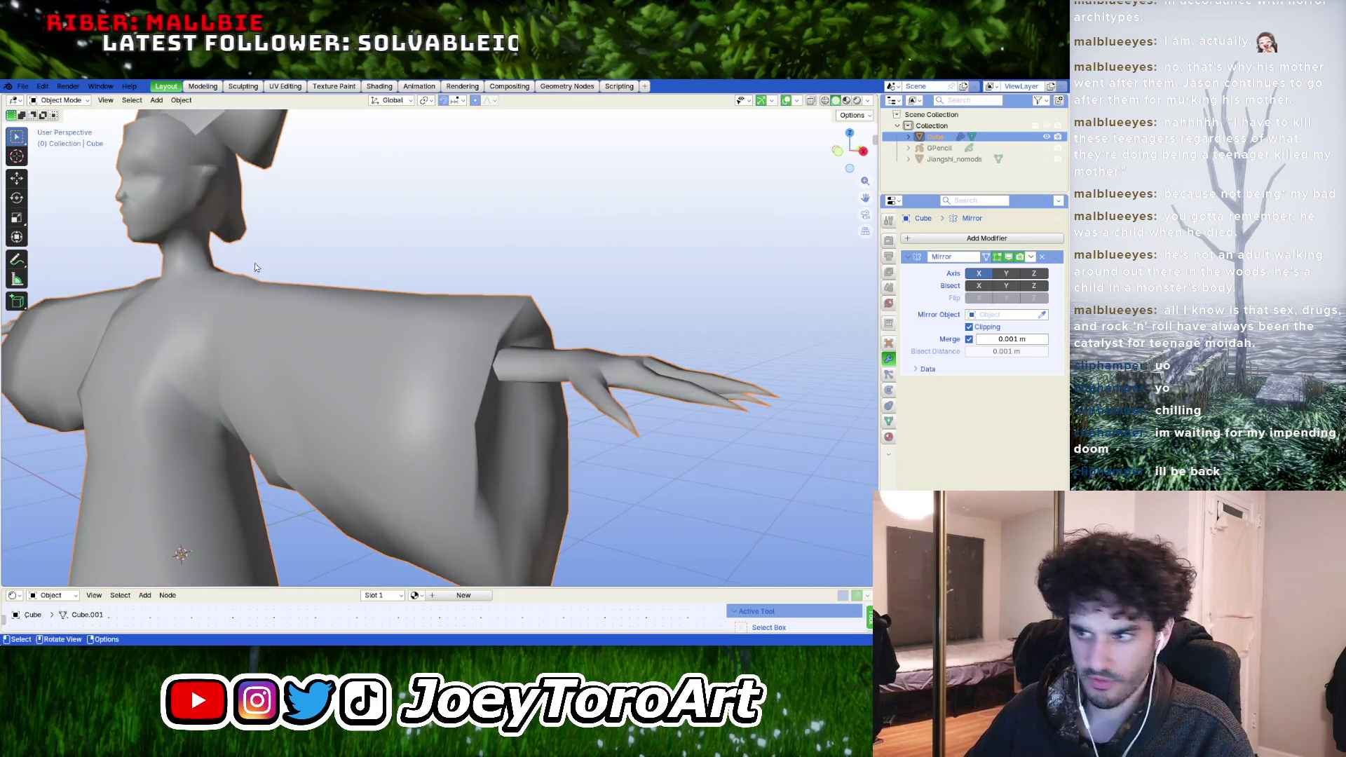
- In face select, extrude the sleeve's end face inward
{"action": "key", "text": "3"}
{"action": "left_click", "coordinate": [504, 432]}
{"action": "middle_click_drag", "start_coordinate": [505, 431], "coordinate": [446, 408]}
{"action": "key", "text": "e"}
{"action": "left_click", "coordinate": [453, 414]}
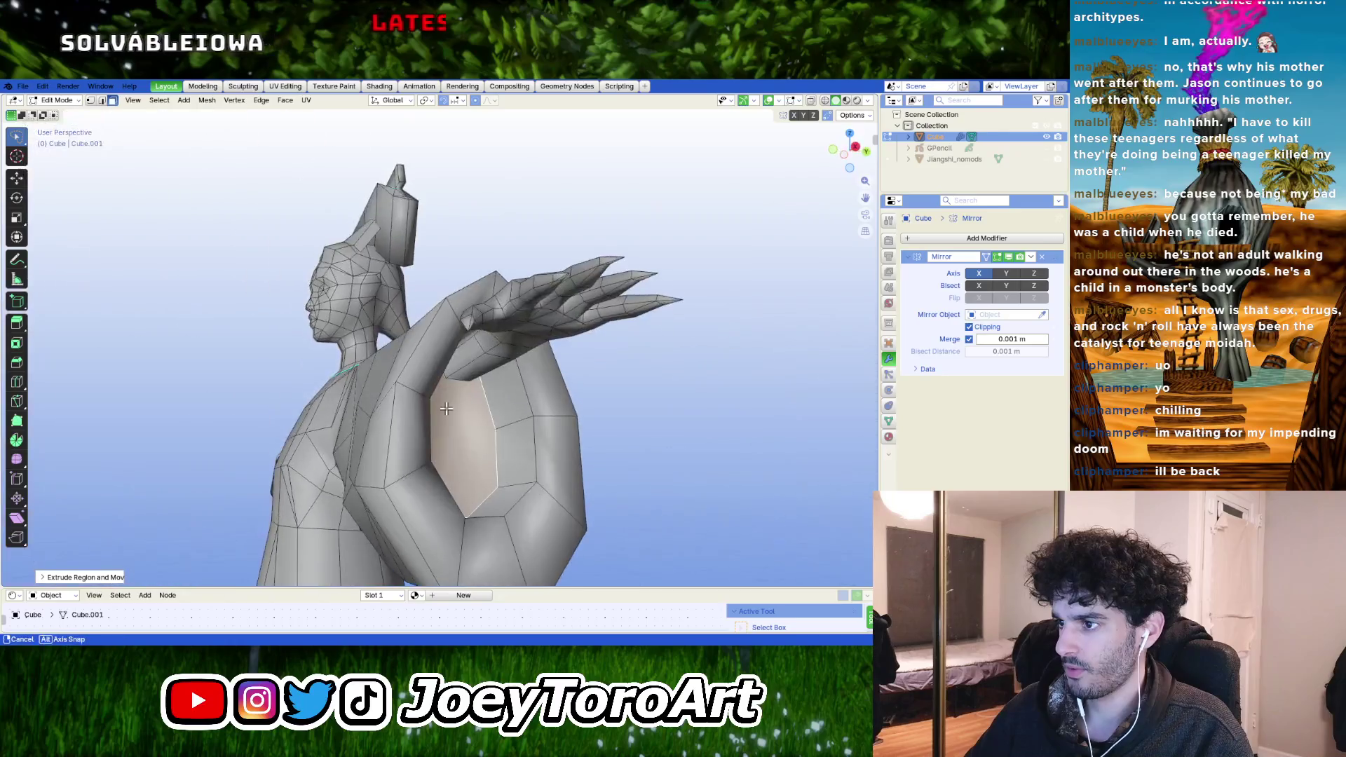
- Shift the extruded face along Z and shrink it twice into a narrowing tunnel toward the wrist
{"action": "key", "text": "g"}
{"action": "key", "text": "z"}
{"action": "left_click", "coordinate": [487, 464]}
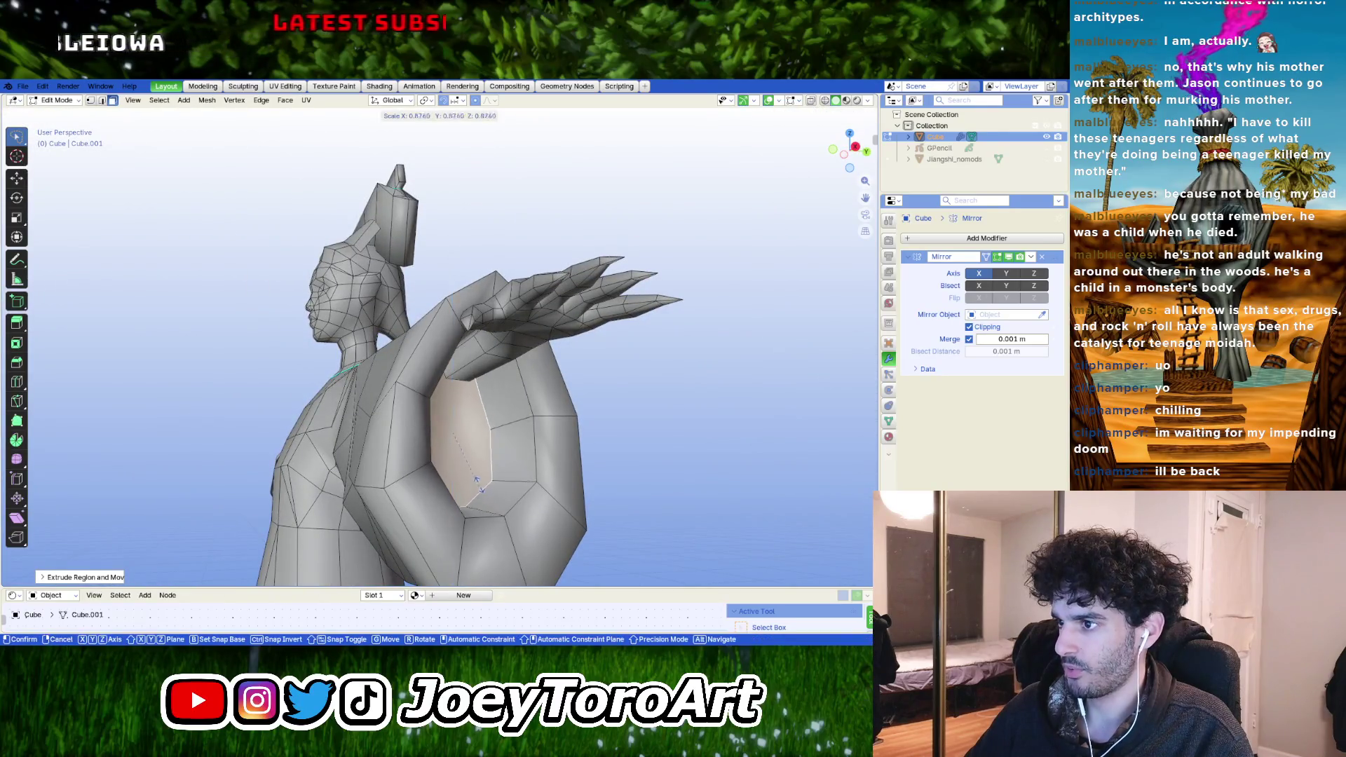
{"action": "key", "text": "s"}
{"action": "left_click", "coordinate": [452, 445]}
{"action": "key", "text": "g"}
{"action": "key", "text": "z"}
{"action": "left_click", "coordinate": [467, 405]}
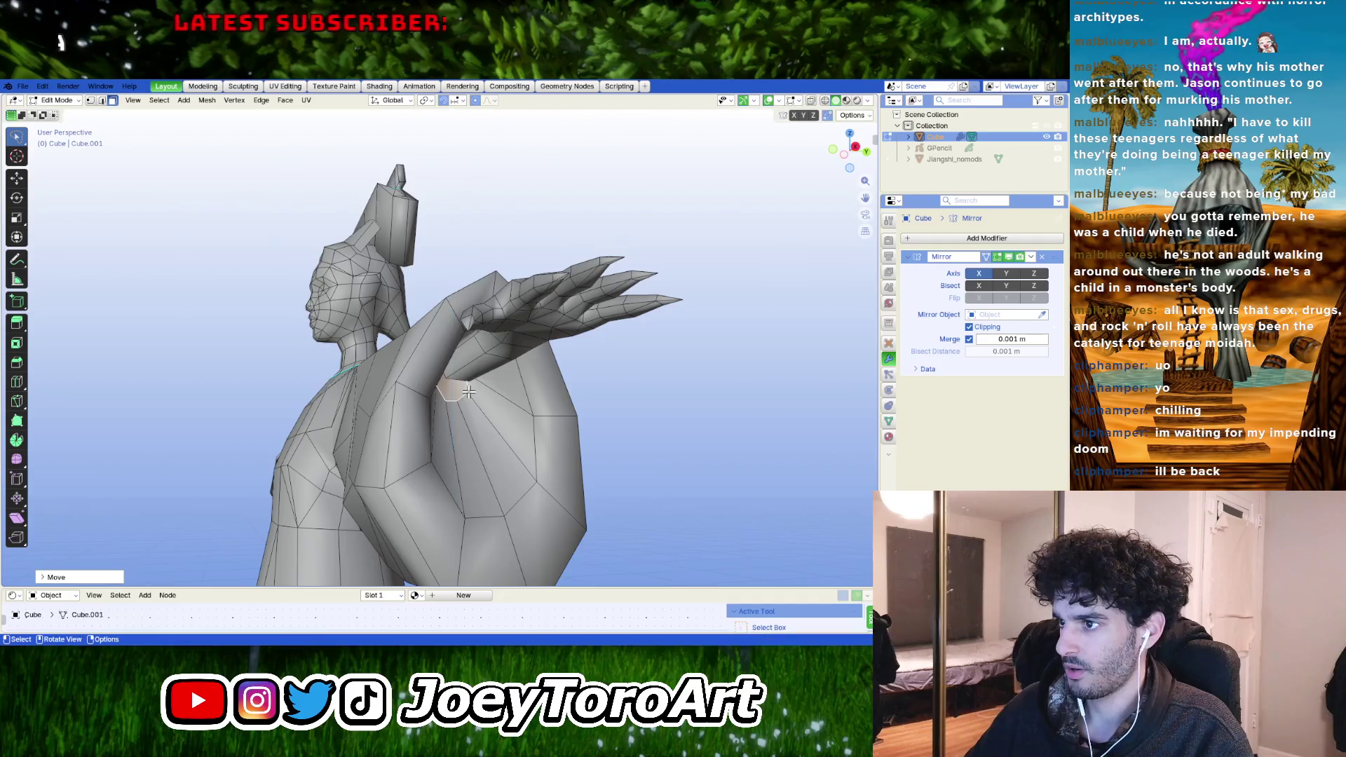
{"action": "key", "text": "s"}
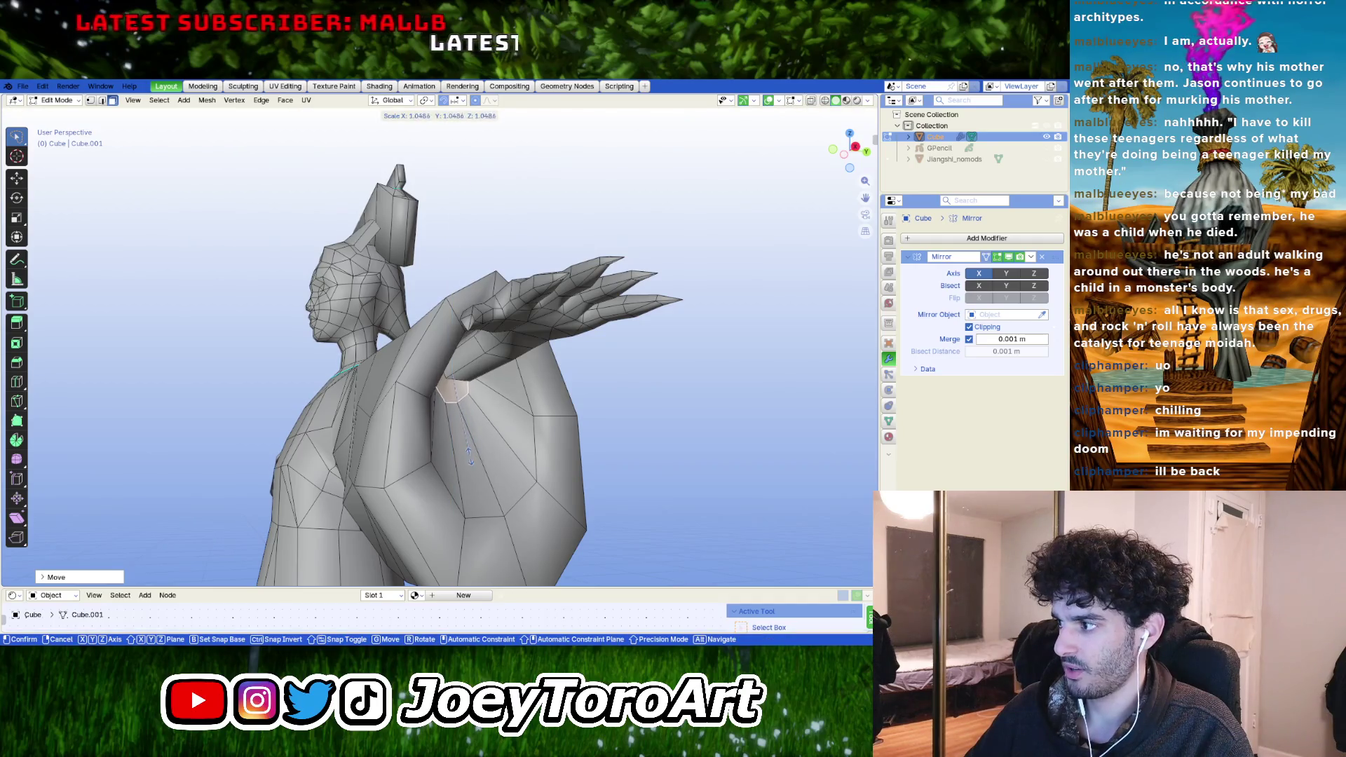
{"action": "left_click", "coordinate": [469, 460]}
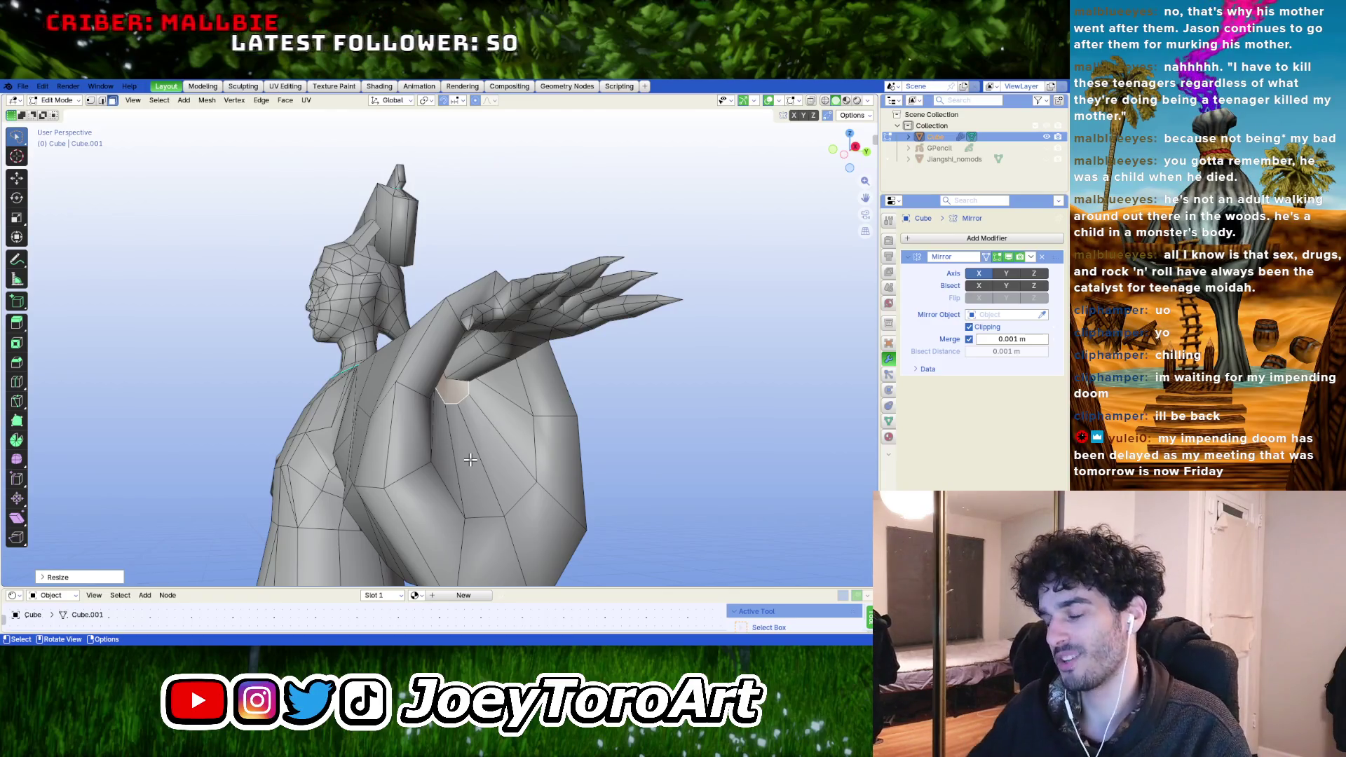
- Leave mesh editing and orbit around the figure to inspect the new cuff
{"action": "key", "text": "Tab"}
{"action": "mouse_move", "coordinate": [471, 460]}
{"action": "middle_mouse_down"}
{"action": "mouse_move", "coordinate": [434, 449]}
{"action": "mouse_move", "coordinate": [472, 413]}
{"action": "middle_mouse_up"}
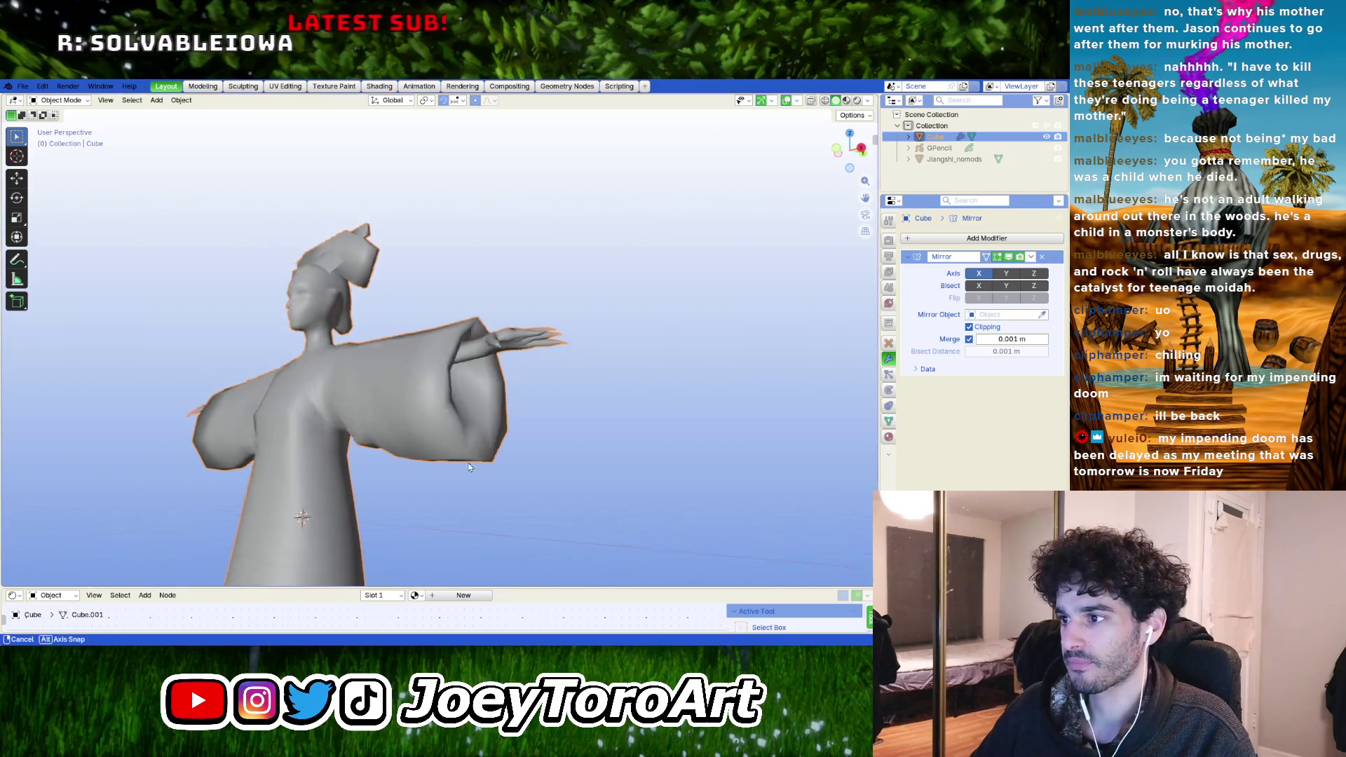
{"action": "mouse_move", "coordinate": [473, 422]}
{"action": "middle_mouse_down"}
{"action": "mouse_move", "coordinate": [514, 437]}
{"action": "mouse_move", "coordinate": [535, 482]}
{"action": "mouse_move", "coordinate": [549, 472]}
{"action": "middle_mouse_up"}
- Back in Edit Mode, widen the sleeve-end face loop and shift it along Z
{"action": "key", "text": "Tab"}
{"action": "scroll", "coordinate": [515, 438], "scroll_direction": "up", "scroll_amount": 2}
{"action": "left_click", "coordinate": [515, 438], "text": "alt"}
{"action": "key", "text": "s"}
{"action": "left_click", "coordinate": [537, 481]}
{"action": "key", "text": "g"}
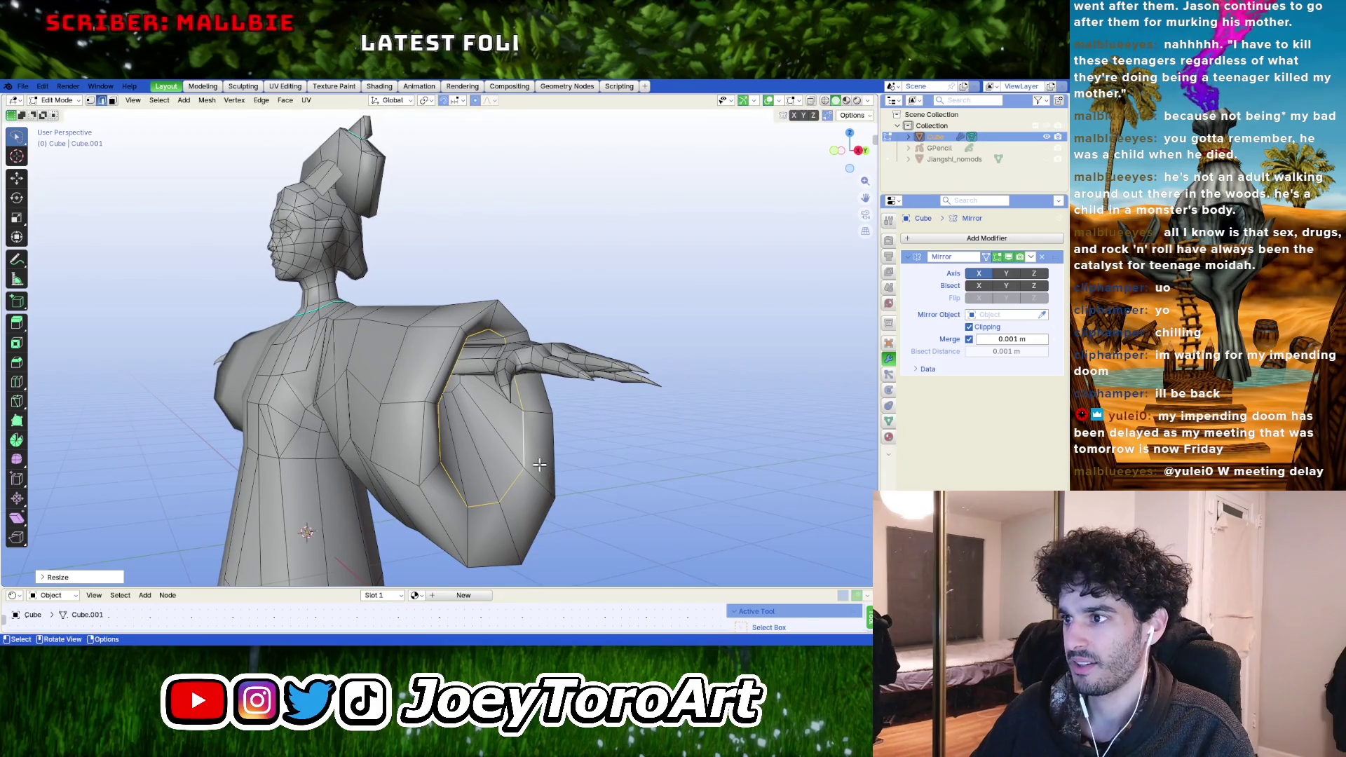
{"action": "key", "text": "z"}
{"action": "left_click", "coordinate": [538, 467]}
- Rescale the cuff ring and nudge it along Y and Z so it sits loosely around the claw
{"action": "middle_click_drag", "start_coordinate": [539, 467], "coordinate": [519, 394]}
{"action": "key", "text": "s"}
{"action": "left_click", "coordinate": [562, 432]}
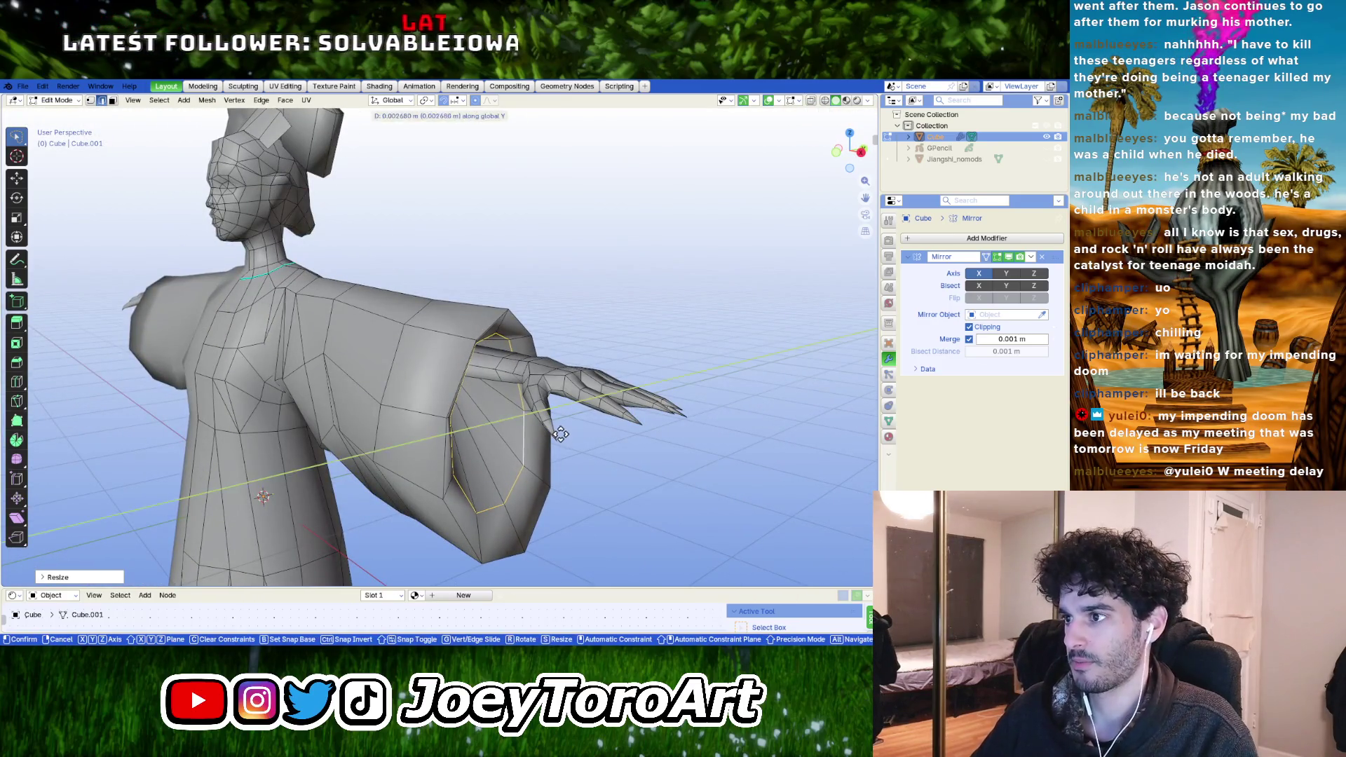
{"action": "key", "text": "g"}
{"action": "key", "text": "y"}
{"action": "left_click", "coordinate": [551, 430]}
{"action": "key", "text": "g"}
{"action": "key", "text": "z"}
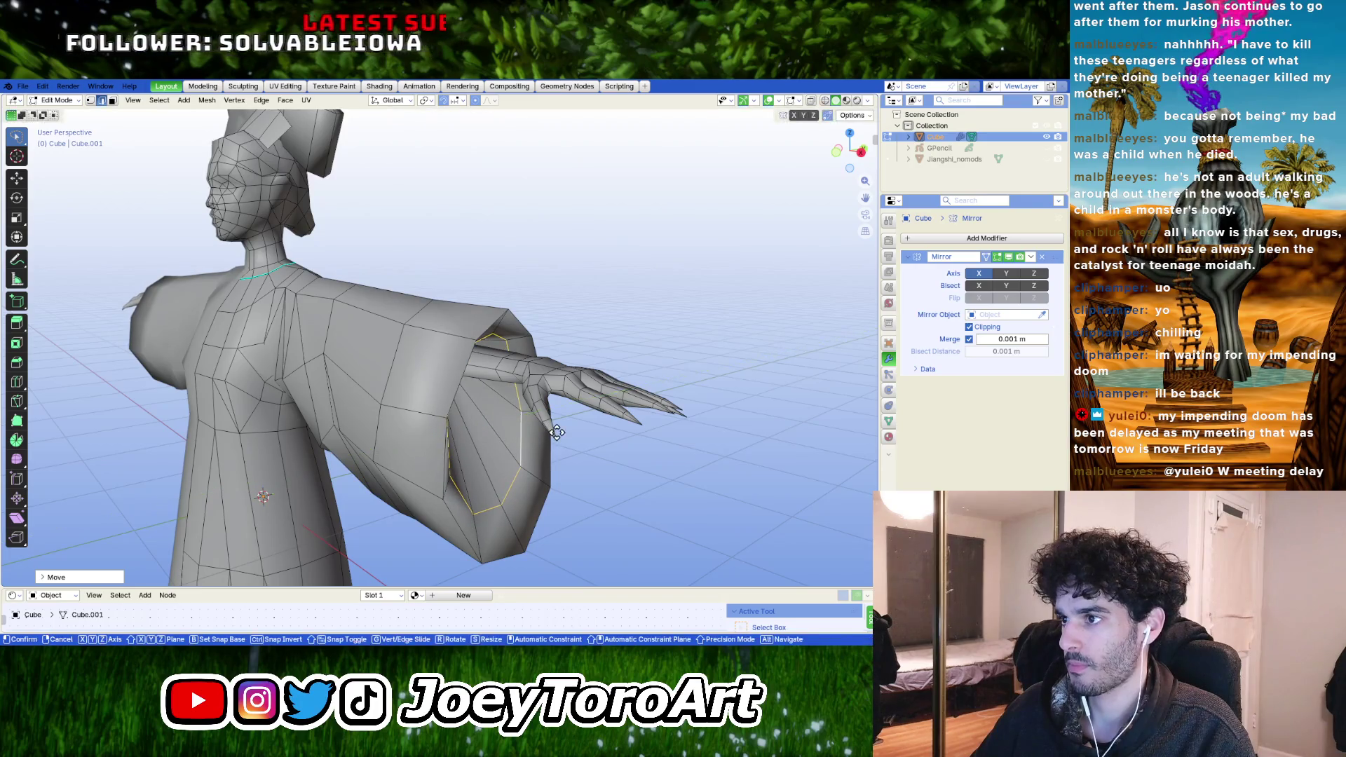
{"action": "left_click", "coordinate": [558, 430]}
- Deselect the cuff, move the underarm vertices and begin flattening them along Z
{"action": "mouse_move", "coordinate": [557, 430]}
{"action": "middle_mouse_down"}
{"action": "mouse_move", "coordinate": [490, 395]}
{"action": "mouse_move", "coordinate": [534, 408]}
{"action": "middle_mouse_up"}
{"action": "key", "text": "alt+a"}
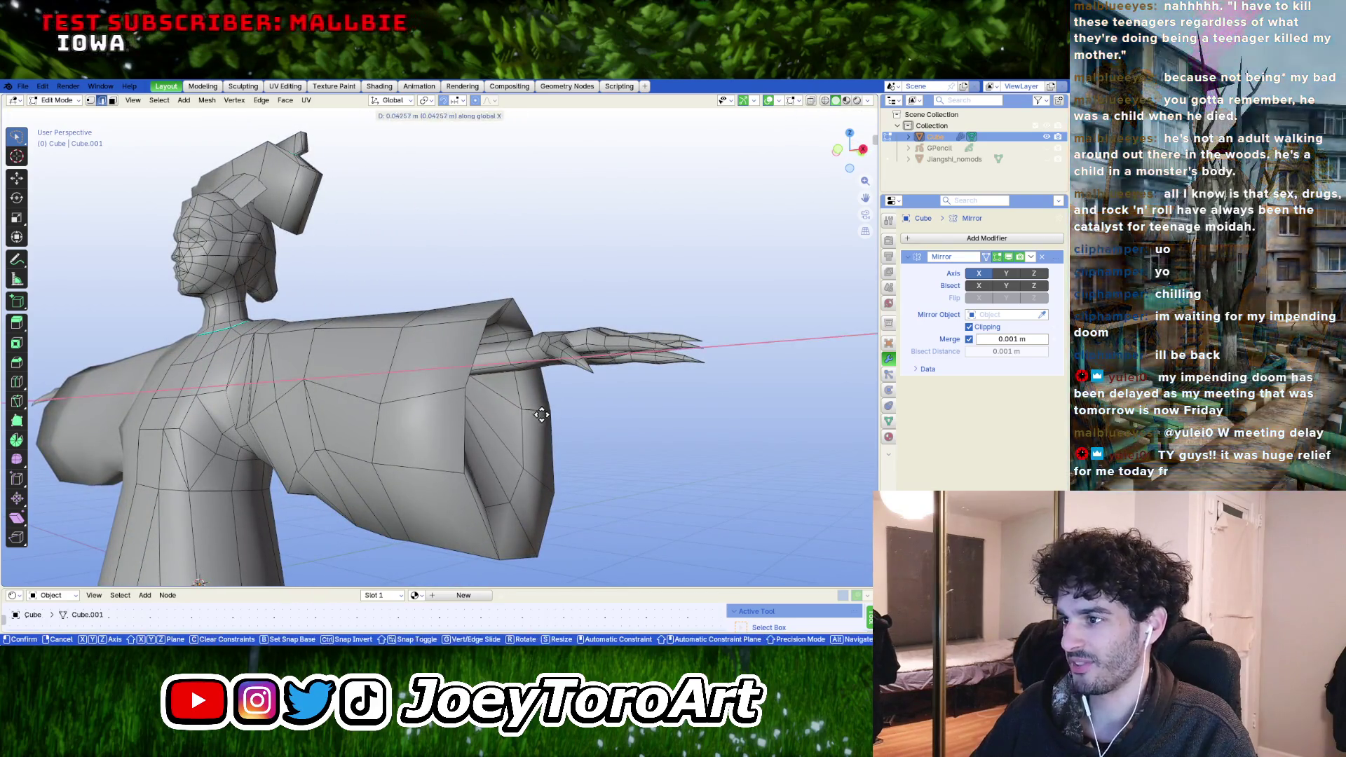
{"action": "key", "text": "g"}
{"action": "mouse_move", "coordinate": [534, 408]}
{"action": "middle_mouse_down"}
{"action": "mouse_move", "coordinate": [530, 438]}
{"action": "mouse_move", "coordinate": [471, 460]}
{"action": "mouse_move", "coordinate": [472, 476]}
{"action": "middle_mouse_up"}
{"action": "left_click", "coordinate": [552, 458]}
{"action": "key", "text": "s"}
{"action": "key", "text": "z"}
- Move the selection vertically, then raise the whole hand mesh up inside the sleeve along Z
{"action": "left_click", "coordinate": [474, 471]}
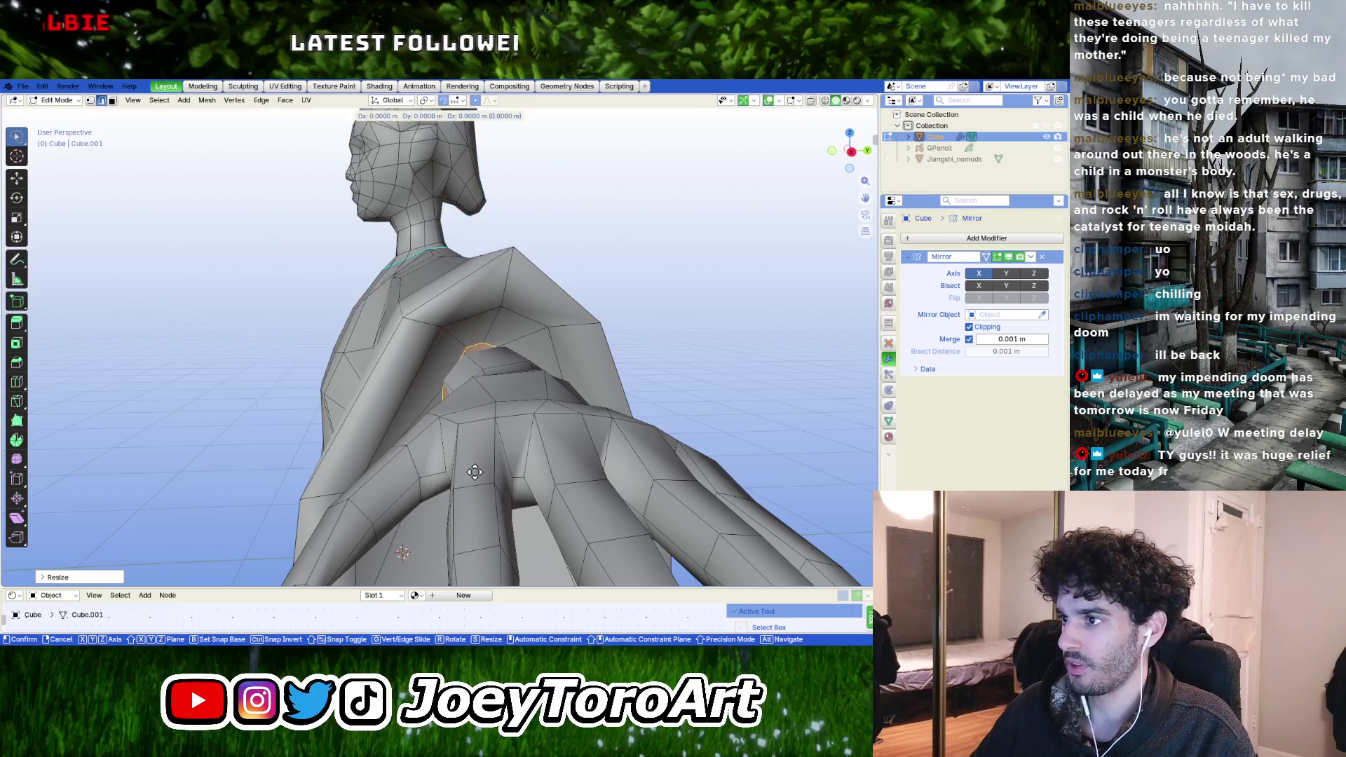
{"action": "key", "text": "g"}
{"action": "key", "text": "z"}
{"action": "left_click", "coordinate": [475, 453]}
{"action": "middle_click_drag", "start_coordinate": [475, 453], "coordinate": [537, 429]}
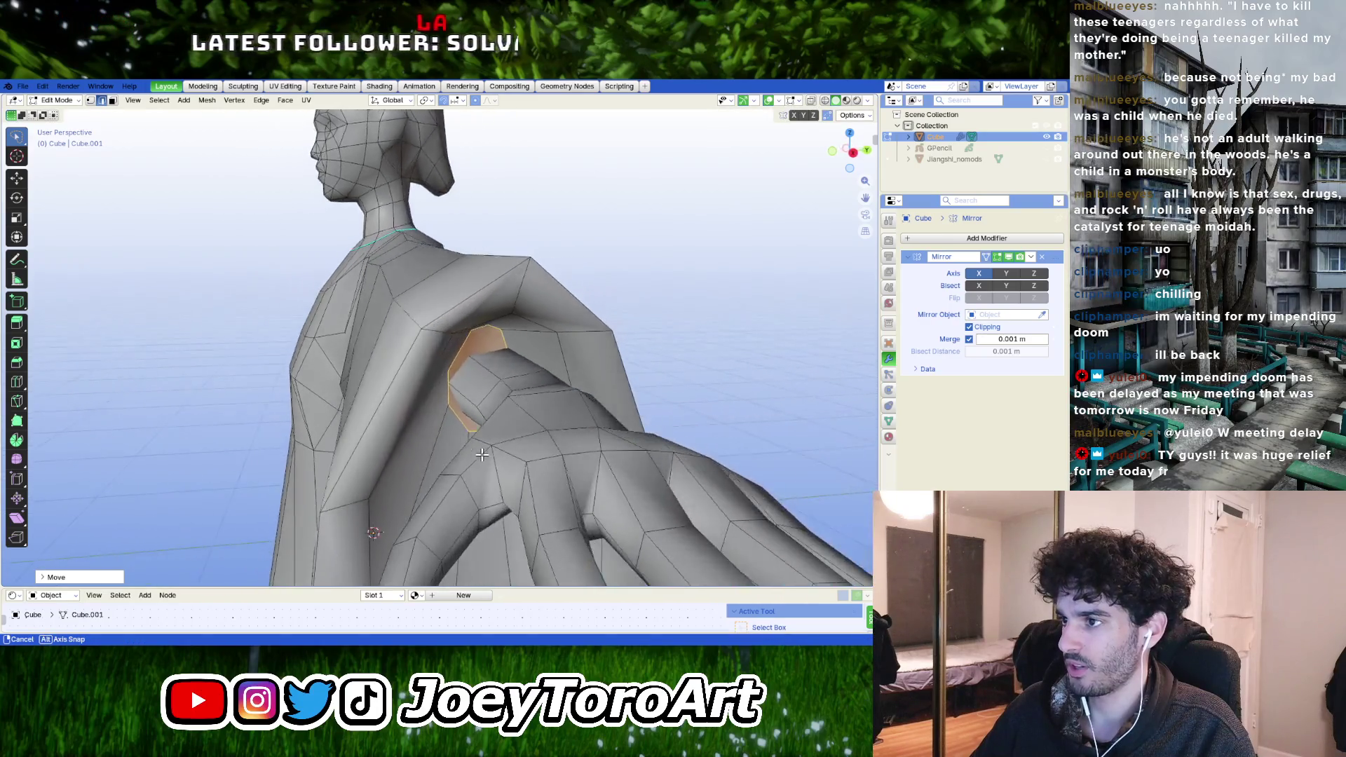
{"action": "scroll", "coordinate": [537, 429], "scroll_direction": "down", "scroll_amount": 5}
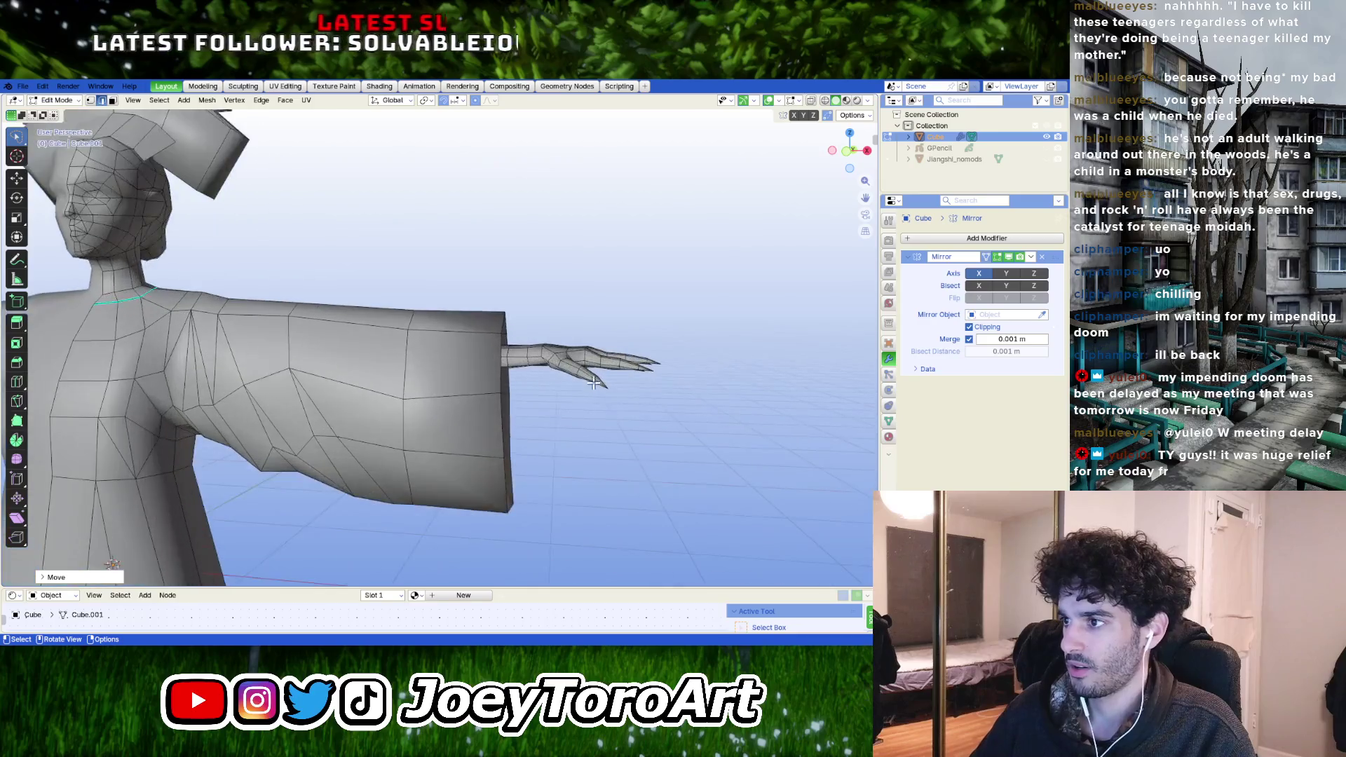
{"action": "mouse_move", "coordinate": [537, 429]}
{"action": "middle_mouse_down"}
{"action": "mouse_move", "coordinate": [565, 361]}
{"action": "mouse_move", "coordinate": [503, 392]}
{"action": "middle_mouse_up"}
{"action": "key", "text": "l"}
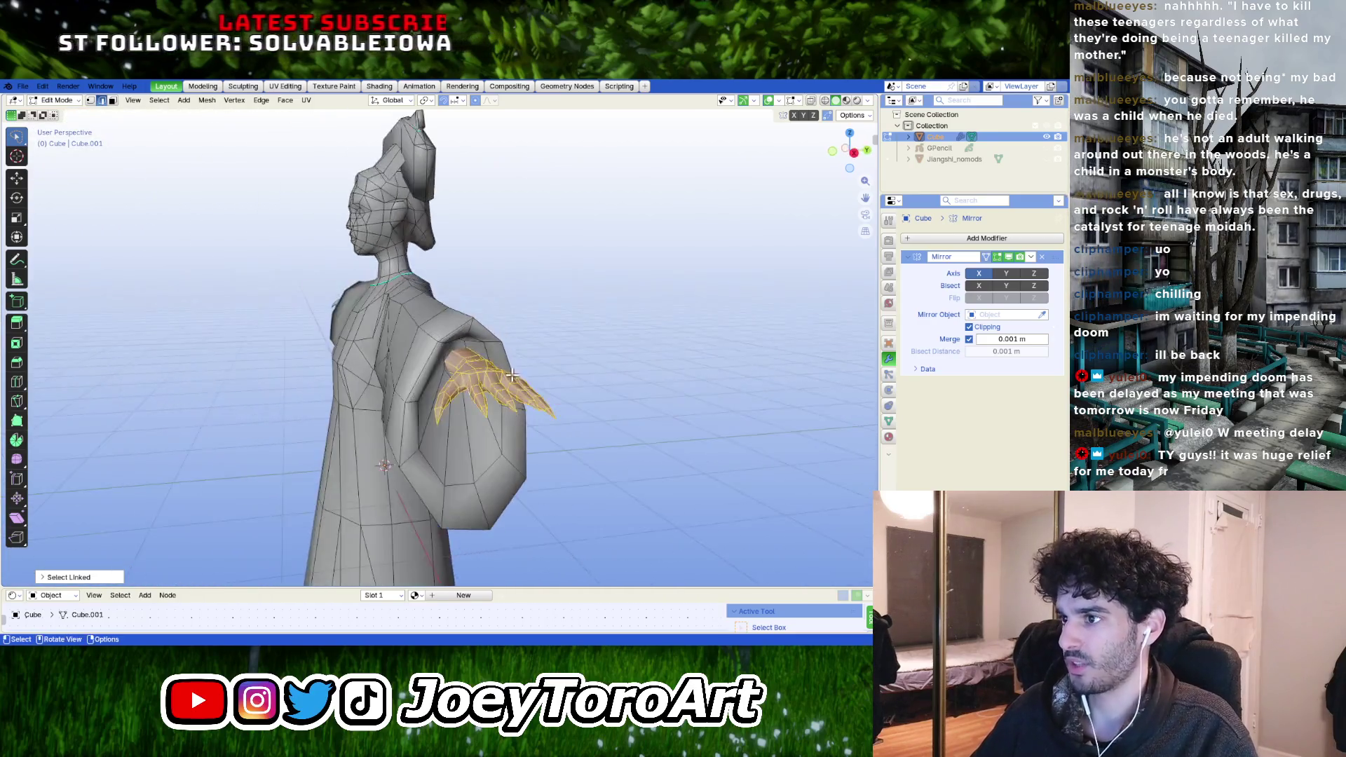
{"action": "scroll", "coordinate": [503, 393], "scroll_direction": "up", "scroll_amount": 4}
{"action": "key", "text": "g"}
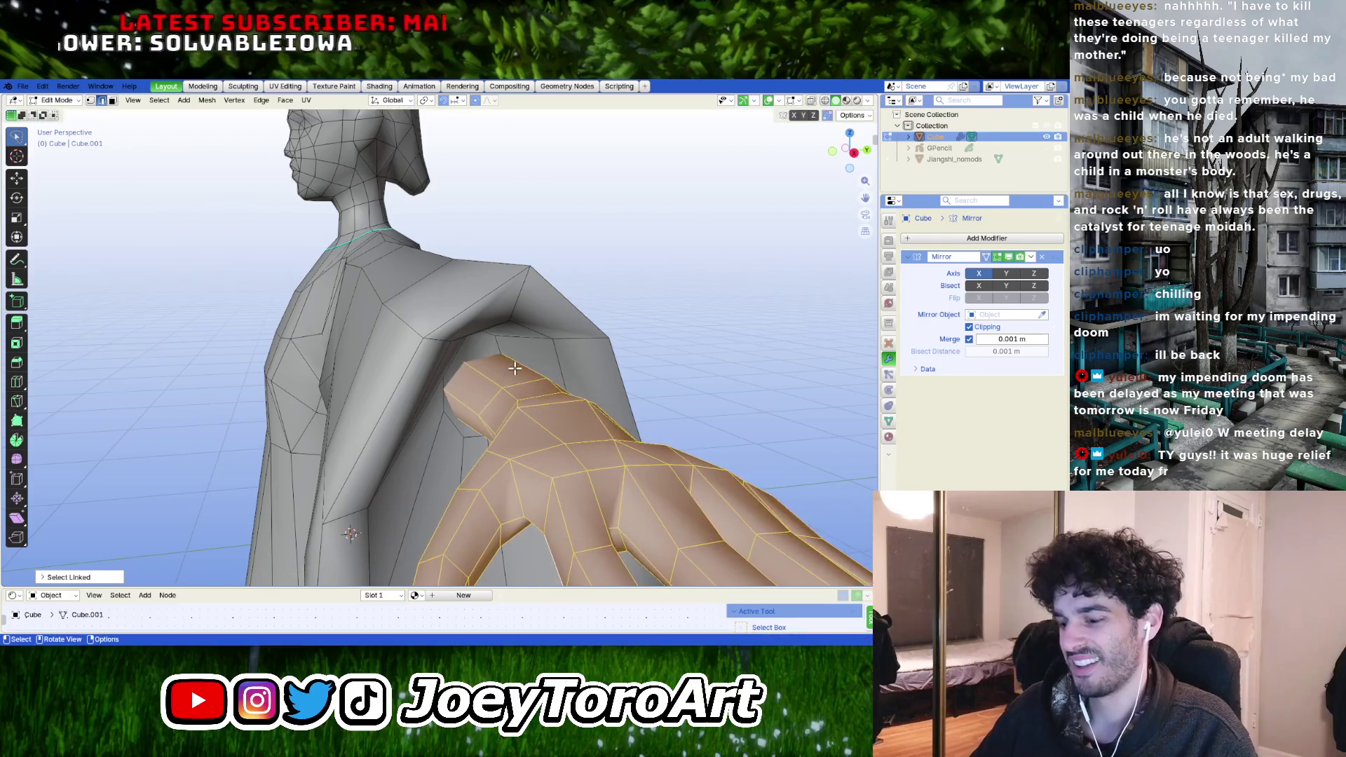
{"action": "key", "text": "z"}
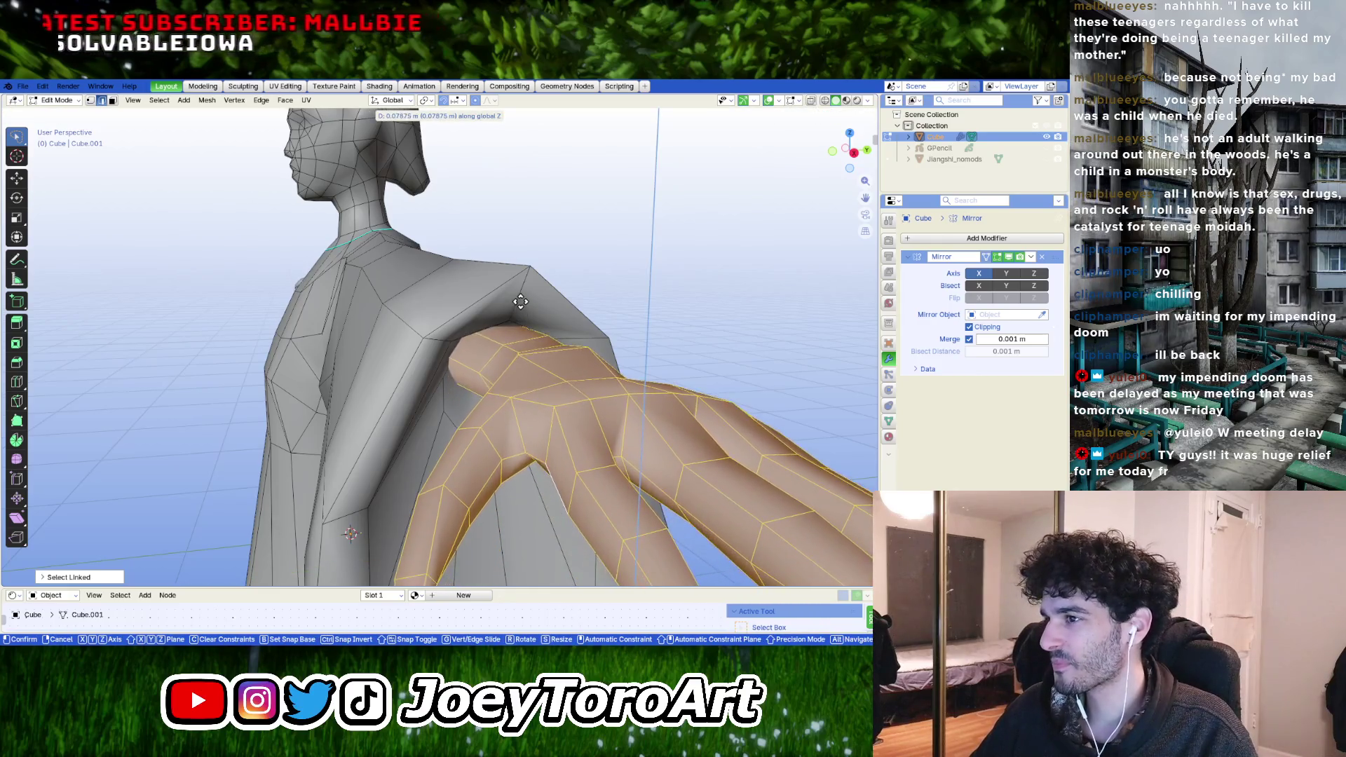
{"action": "left_click", "coordinate": [520, 302]}
- Merge the opening's vertices at center and nudge the merged vertex in see-through front view
{"action": "mouse_move", "coordinate": [520, 301]}
{"action": "middle_mouse_down"}
{"action": "mouse_move", "coordinate": [549, 339]}
{"action": "mouse_move", "coordinate": [499, 372]}
{"action": "mouse_move", "coordinate": [449, 377]}
{"action": "middle_mouse_up"}
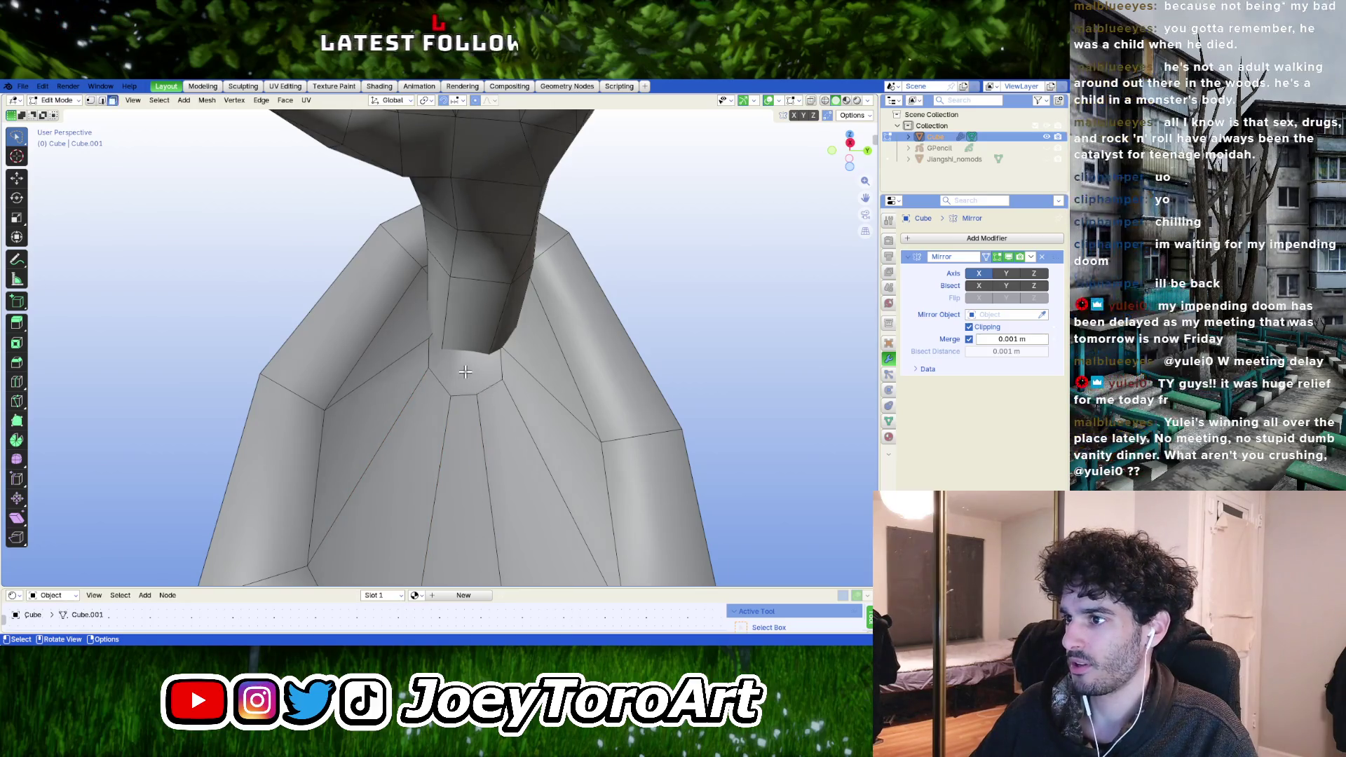
{"action": "key", "text": "m"}
{"action": "left_click", "coordinate": [466, 376]}
{"action": "middle_click_drag", "start_coordinate": [467, 376], "coordinate": [516, 385]}
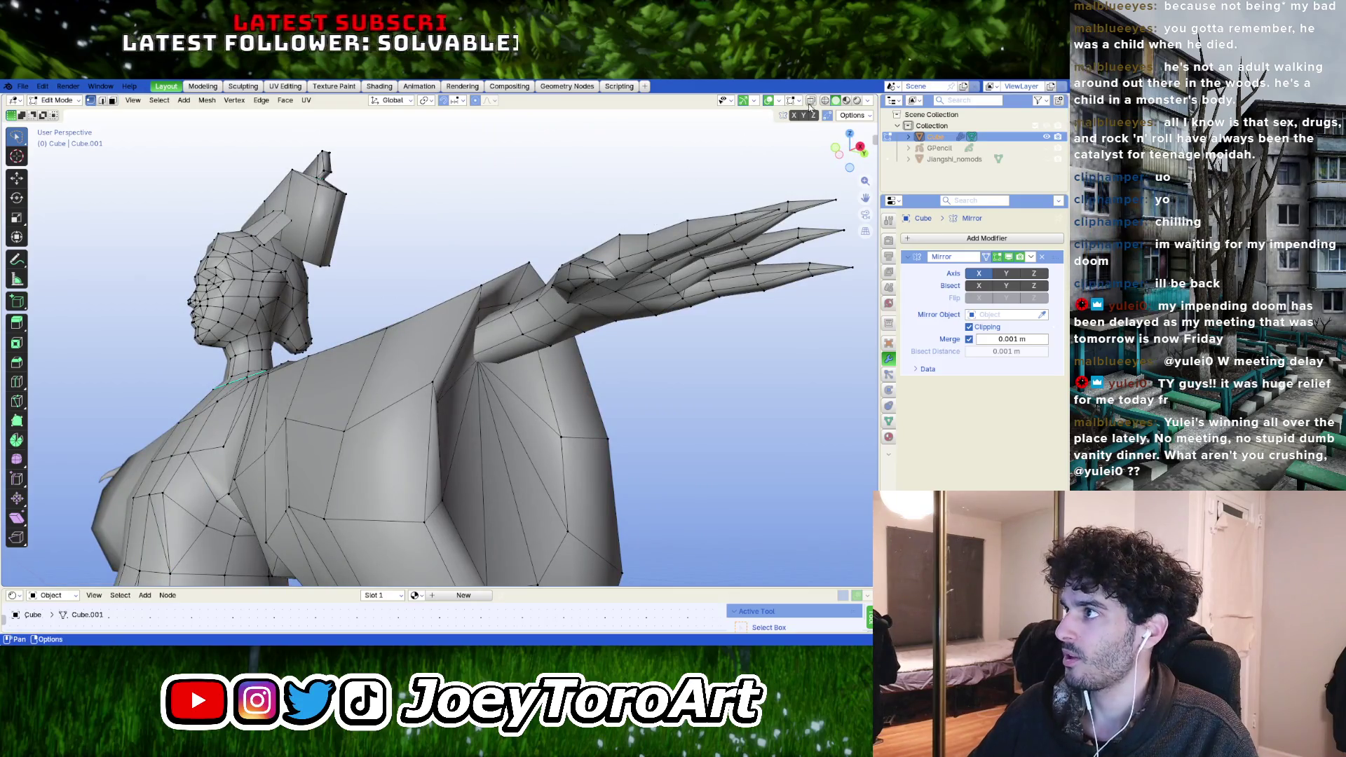
{"action": "key", "text": "alt+z"}
{"action": "middle_click_drag", "start_coordinate": [453, 368], "coordinate": [492, 373]}
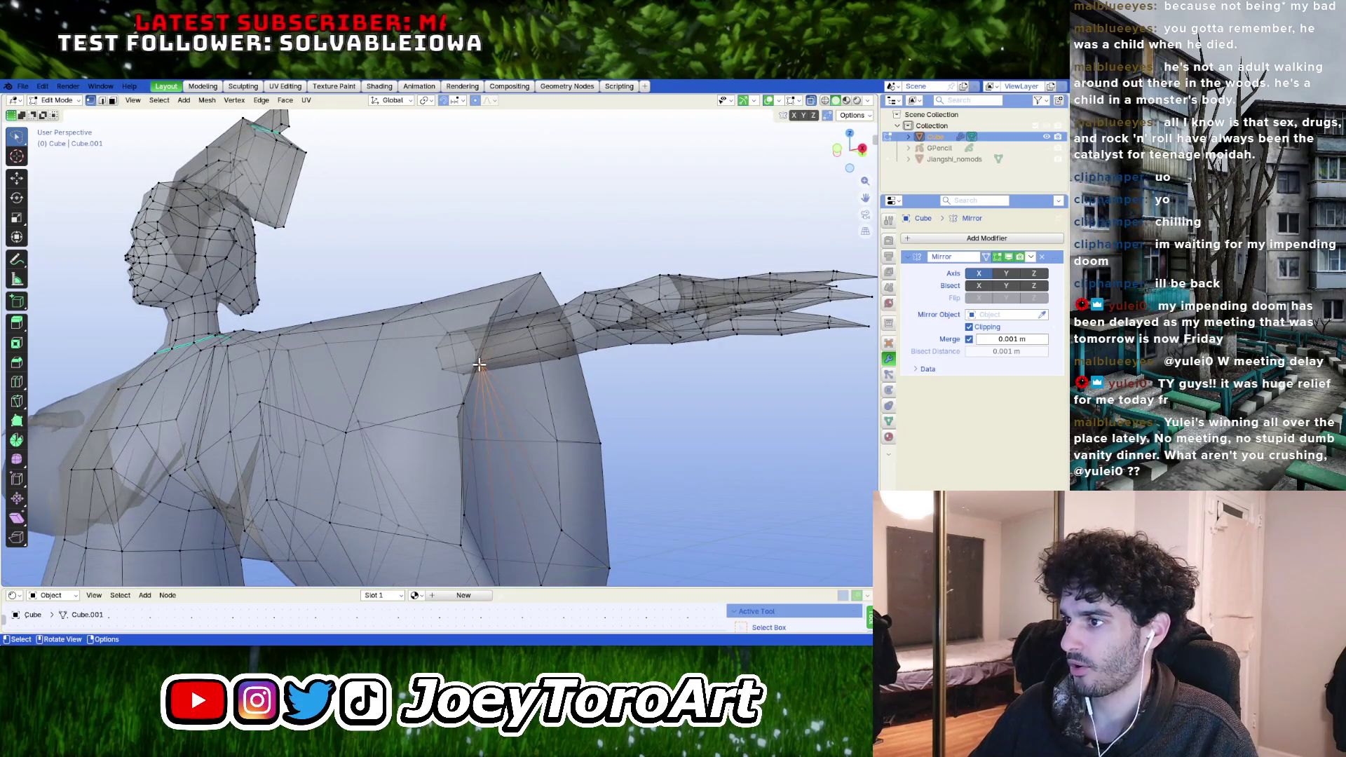
{"action": "key", "text": "KP_1"}
{"action": "key", "text": "g"}
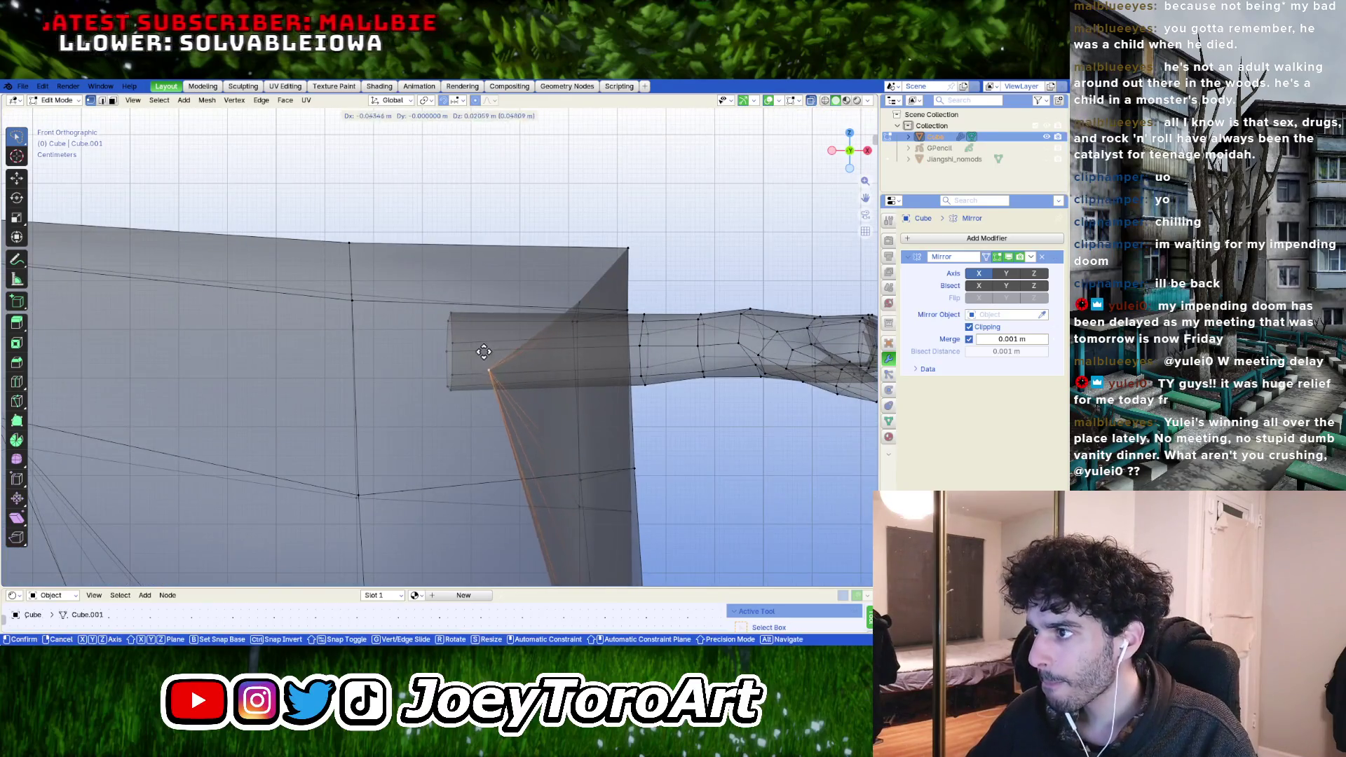
{"action": "left_click", "coordinate": [466, 340]}
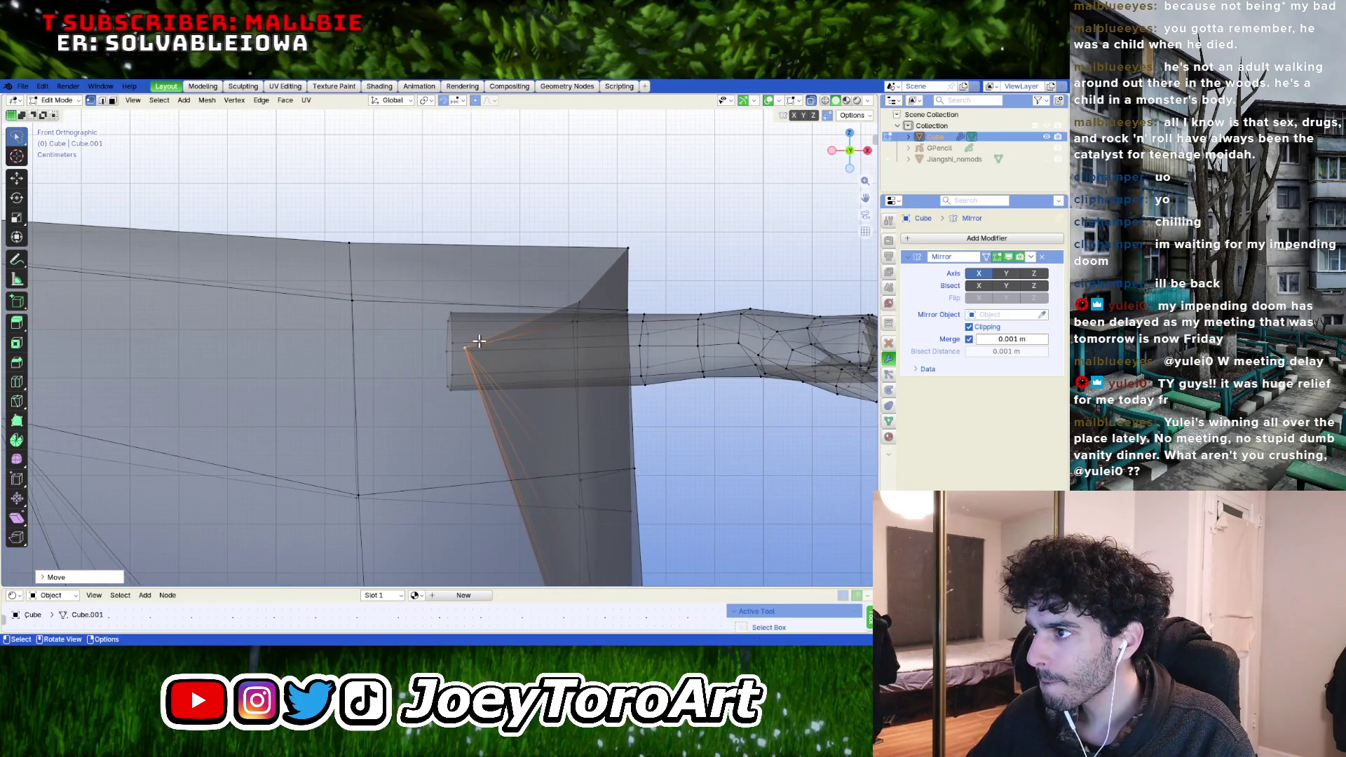
- Scale and rotate the sleeve-end loop into a slanted cuff and shift the sleeve's top edge
{"action": "left_click", "coordinate": [580, 438], "text": "alt"}
{"action": "scroll", "coordinate": [587, 487], "scroll_direction": "down", "scroll_amount": 3}
{"action": "key", "text": "s"}
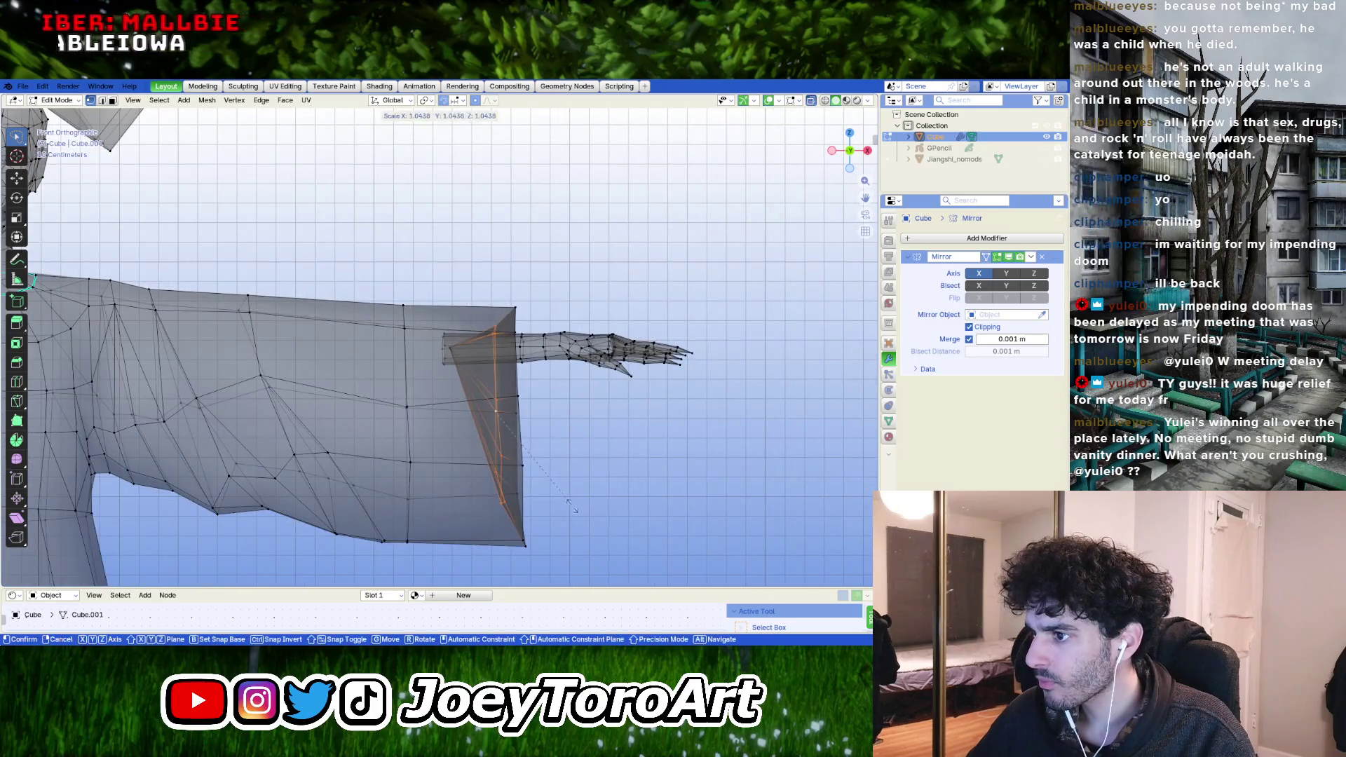
{"action": "left_click", "coordinate": [571, 508]}
{"action": "key", "text": "r"}
{"action": "left_click", "coordinate": [576, 508]}
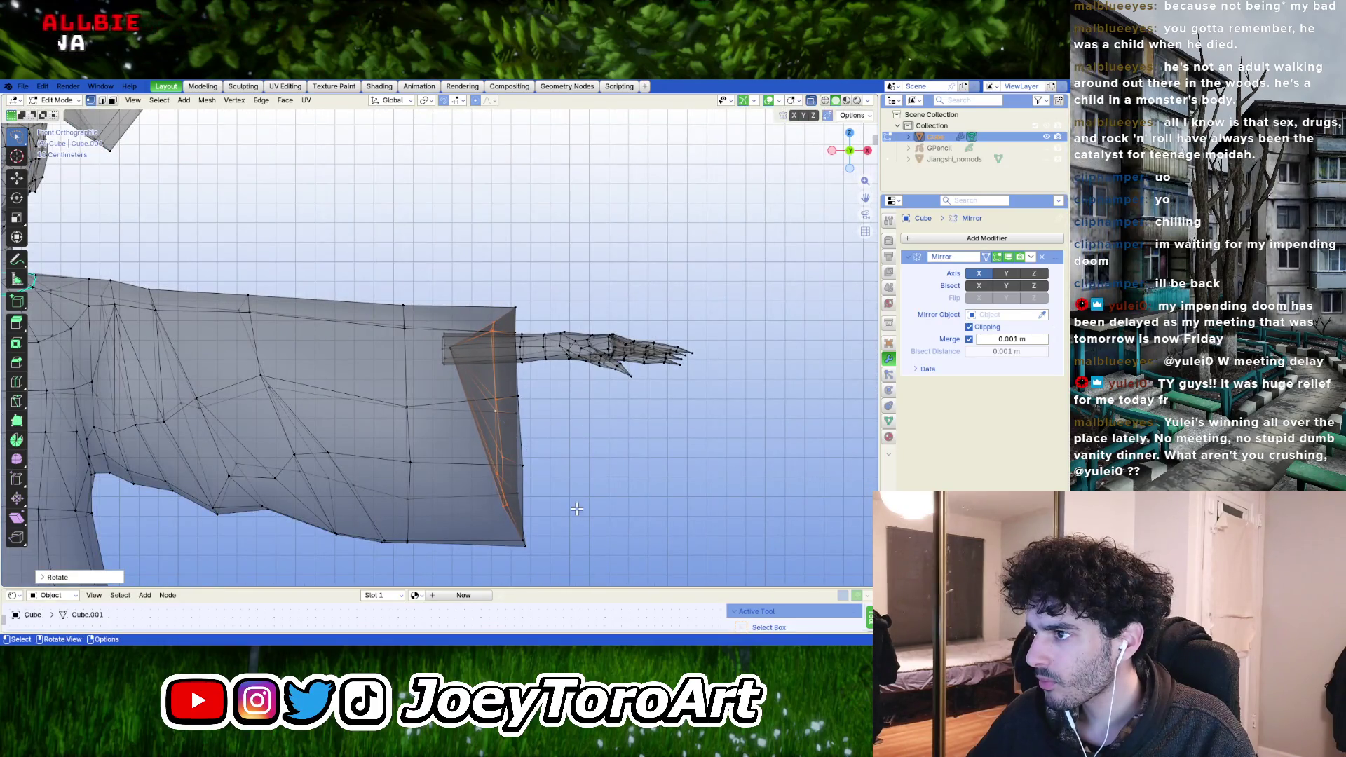
{"action": "left_click_drag", "start_coordinate": [420, 285], "coordinate": [568, 304]}
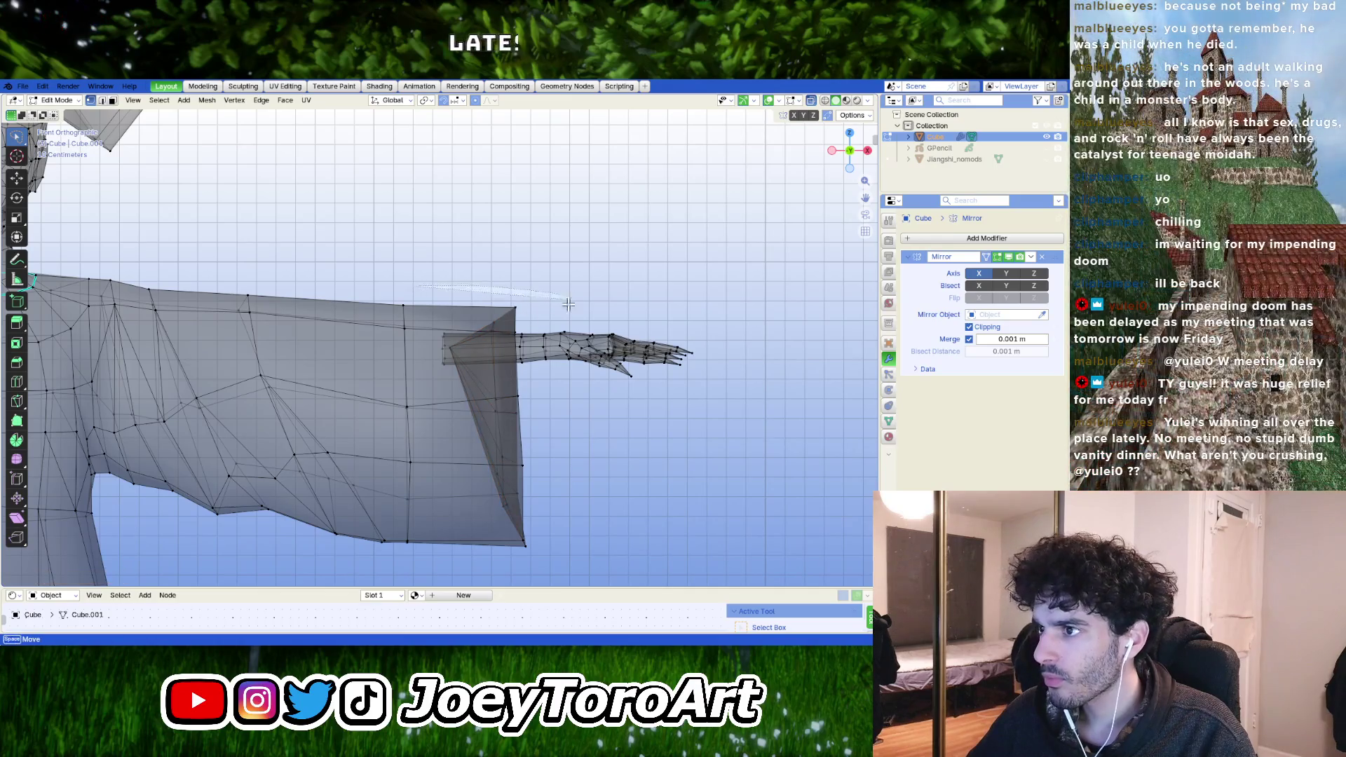
{"action": "left_click", "coordinate": [531, 297]}
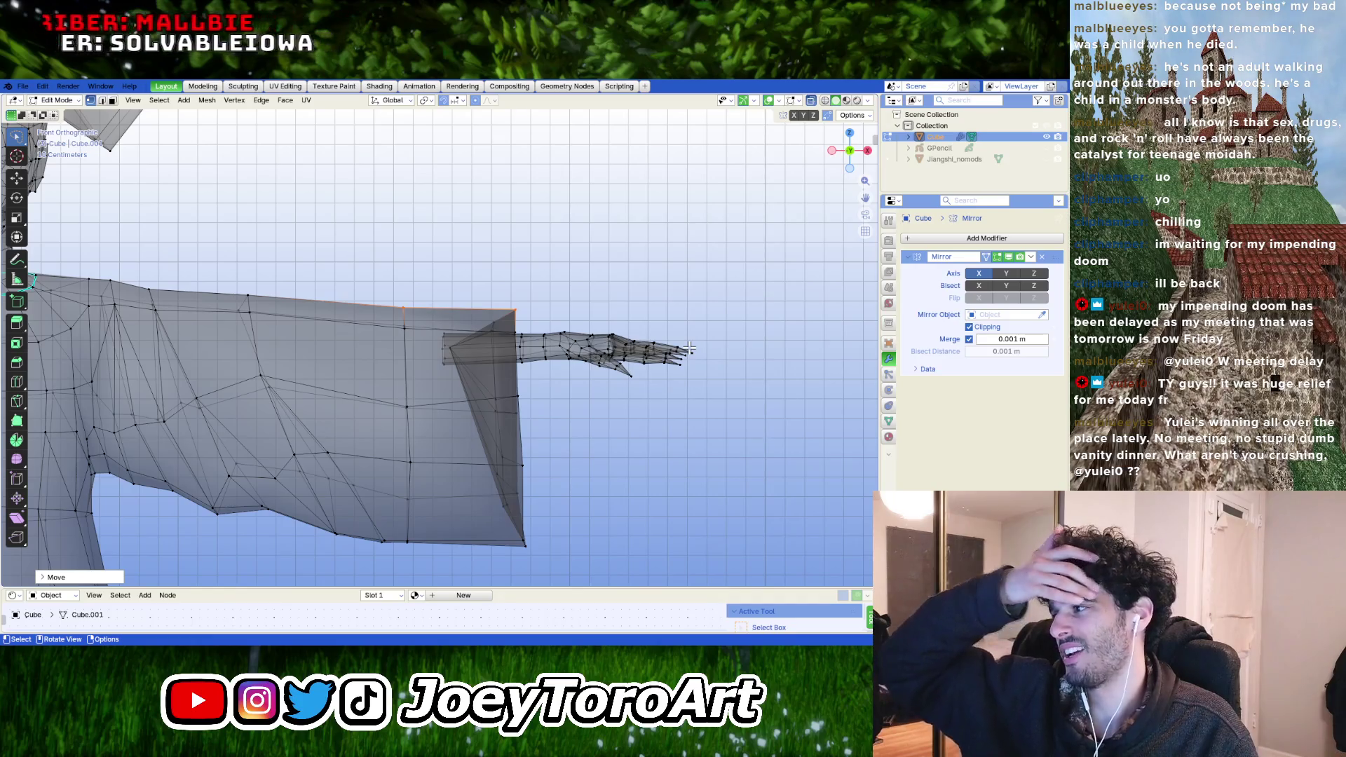
{"action": "scroll", "coordinate": [720, 377], "scroll_direction": "up", "scroll_amount": 2}
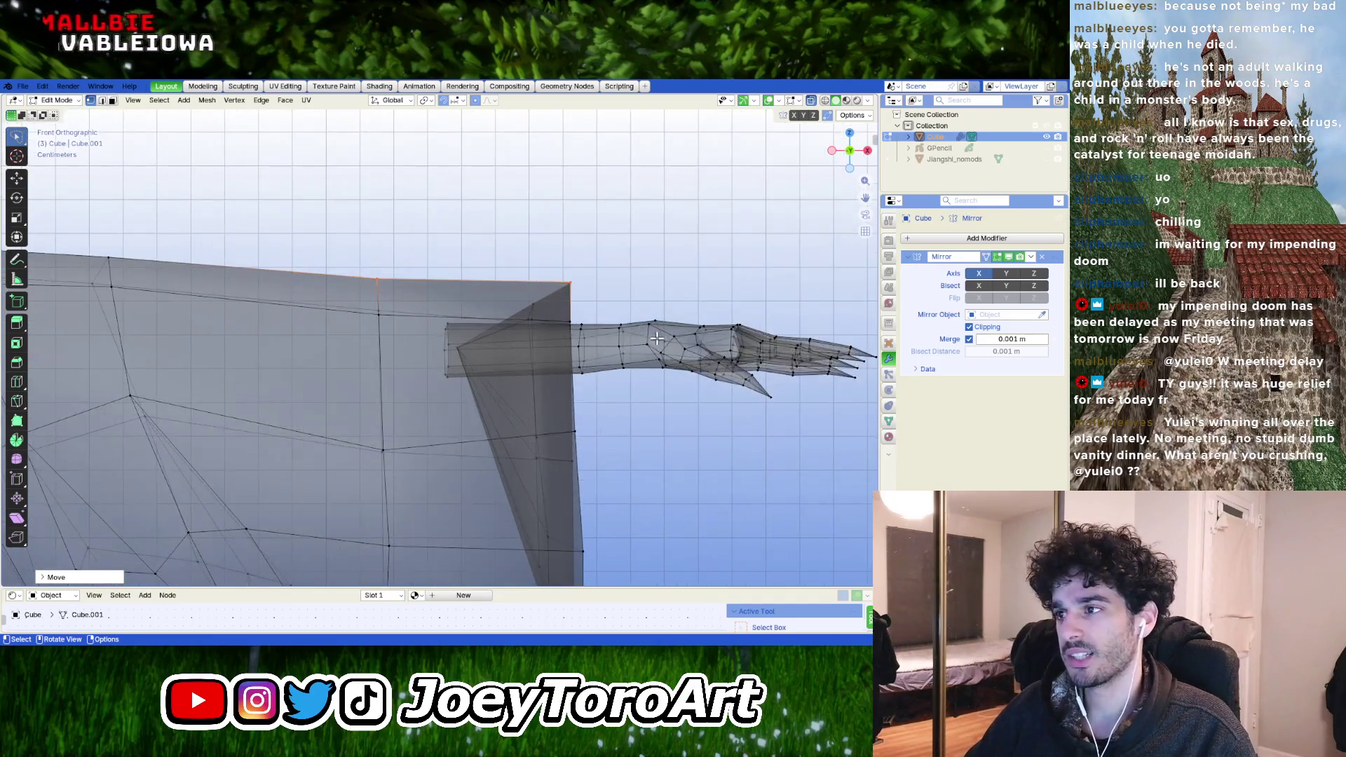
{"action": "key", "text": "g"}
{"action": "left_click", "coordinate": [721, 339]}
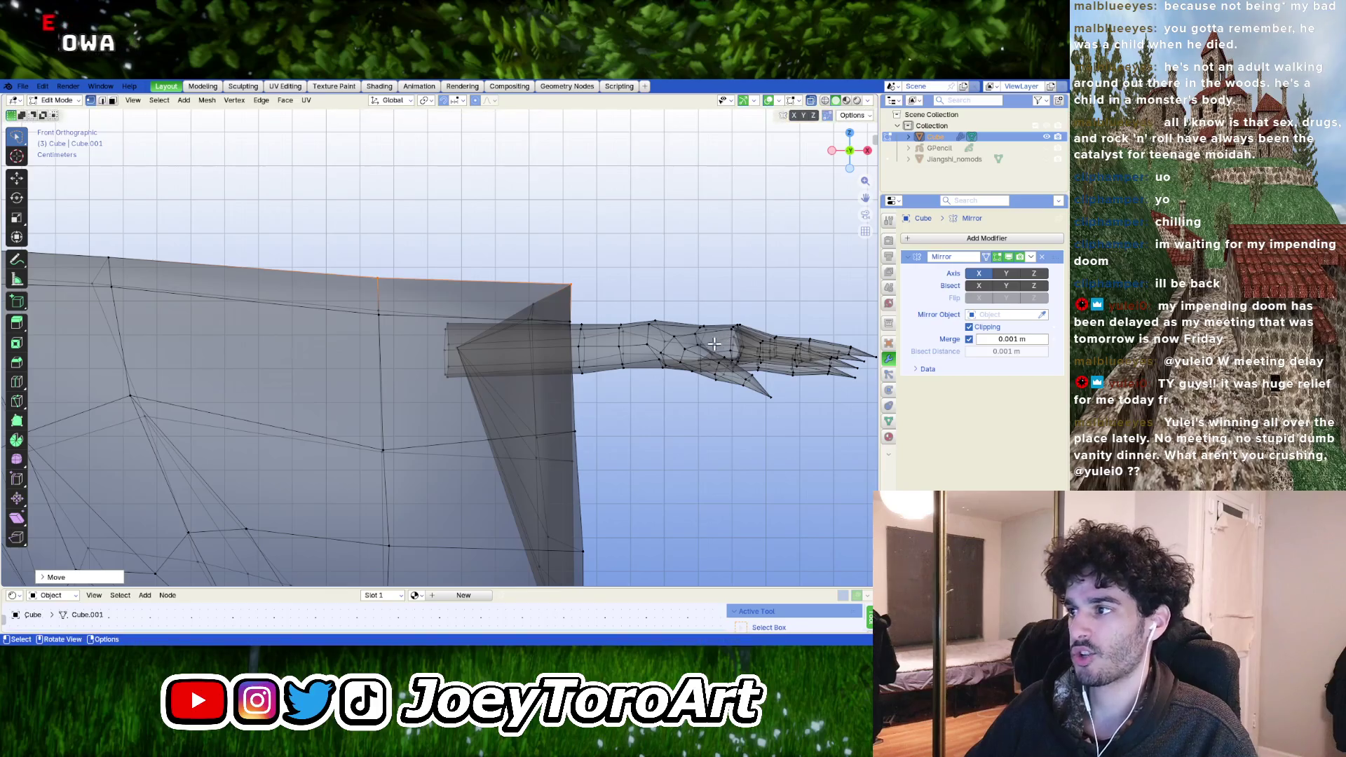
{"action": "scroll", "coordinate": [578, 352], "scroll_direction": "down", "scroll_amount": 3}
- Reselect the figure's mesh in Object Mode and re-enter Edit Mode focused on the shoulder
{"action": "key", "text": "Tab"}
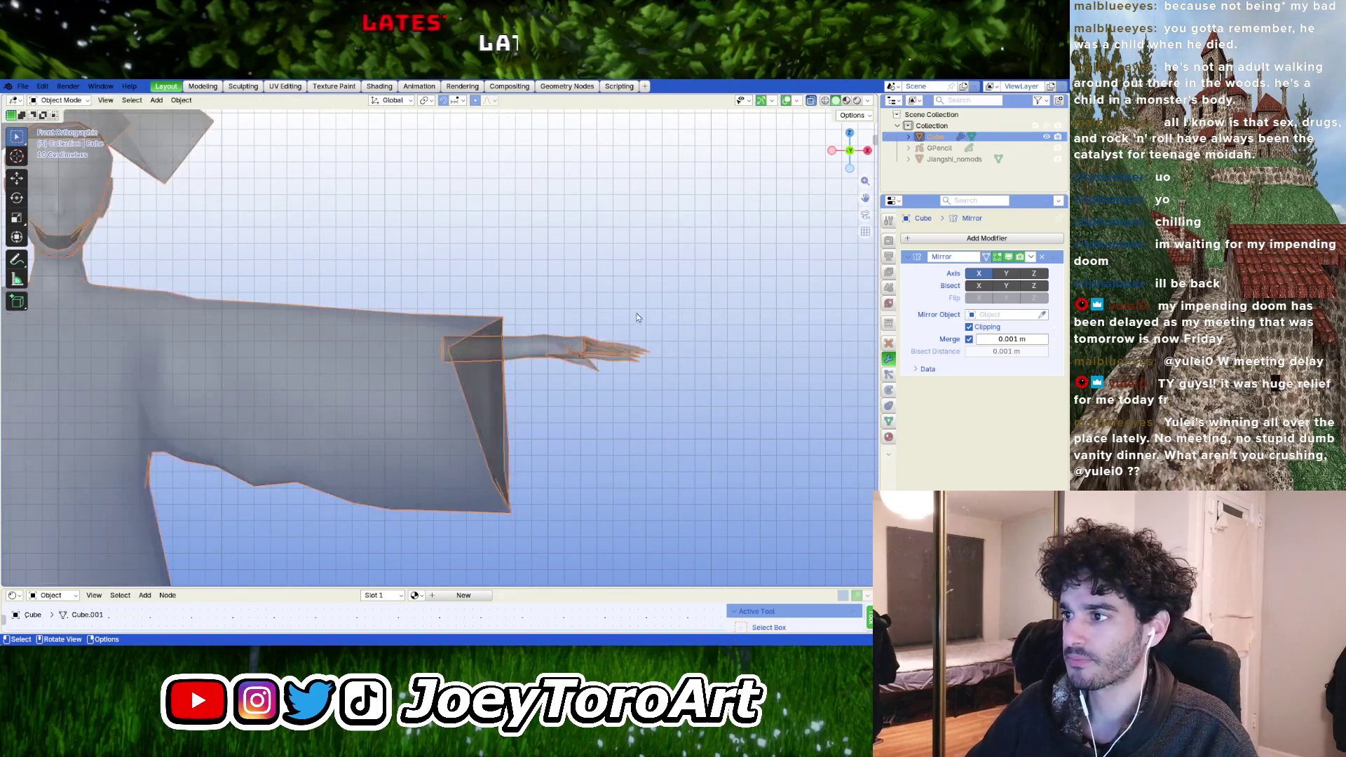
{"action": "scroll", "coordinate": [583, 313], "scroll_direction": "down", "scroll_amount": 2}
{"action": "mouse_move", "coordinate": [496, 312]}
{"action": "middle_mouse_down"}
{"action": "mouse_move", "coordinate": [583, 312]}
{"action": "mouse_move", "coordinate": [610, 276]}
{"action": "middle_mouse_up"}
{"action": "left_click", "coordinate": [621, 226]}
{"action": "scroll", "coordinate": [571, 345], "scroll_direction": "up", "scroll_amount": 3}
{"action": "middle_click_drag", "start_coordinate": [569, 345], "coordinate": [531, 367]}
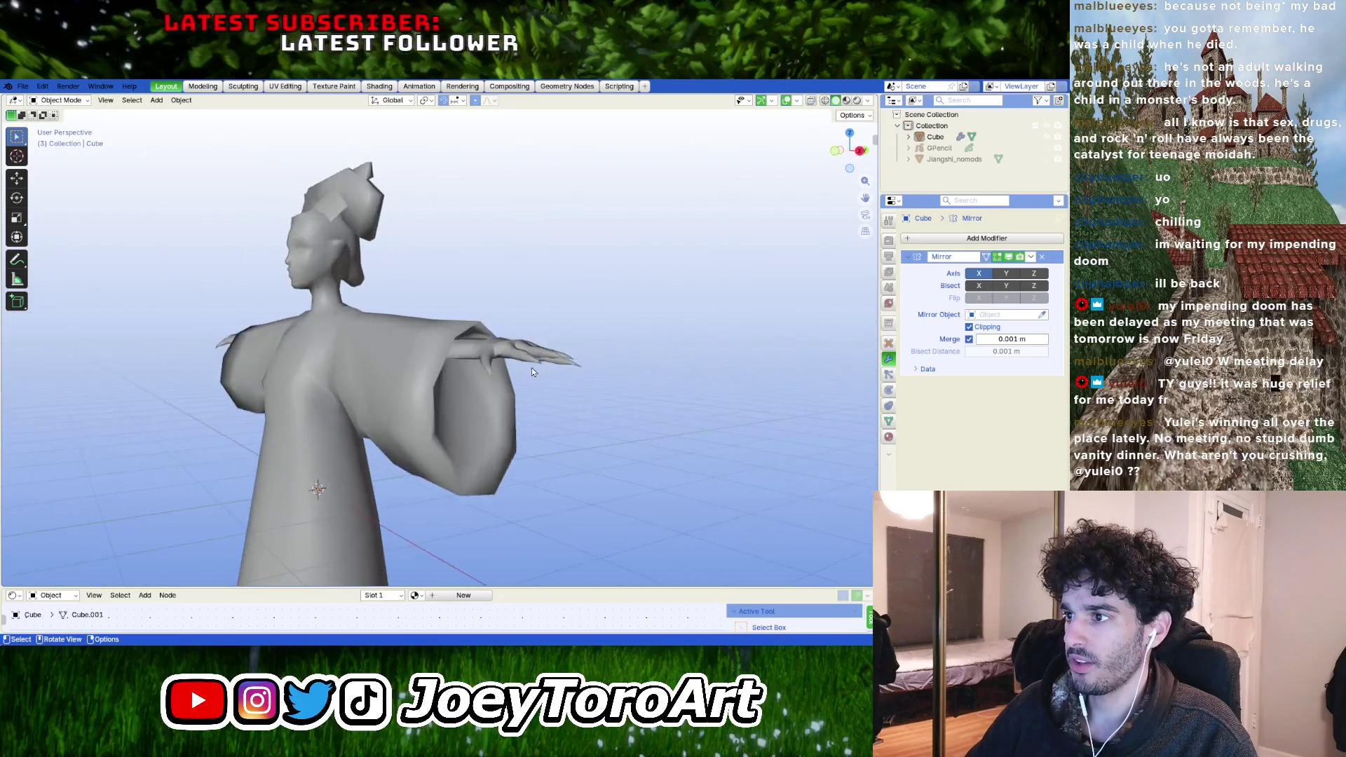
{"action": "scroll", "coordinate": [531, 367], "scroll_direction": "up", "scroll_amount": 3}
{"action": "left_click", "coordinate": [474, 400]}
{"action": "key", "text": "Tab"}
{"action": "middle_click_drag", "start_coordinate": [473, 400], "coordinate": [470, 403]}
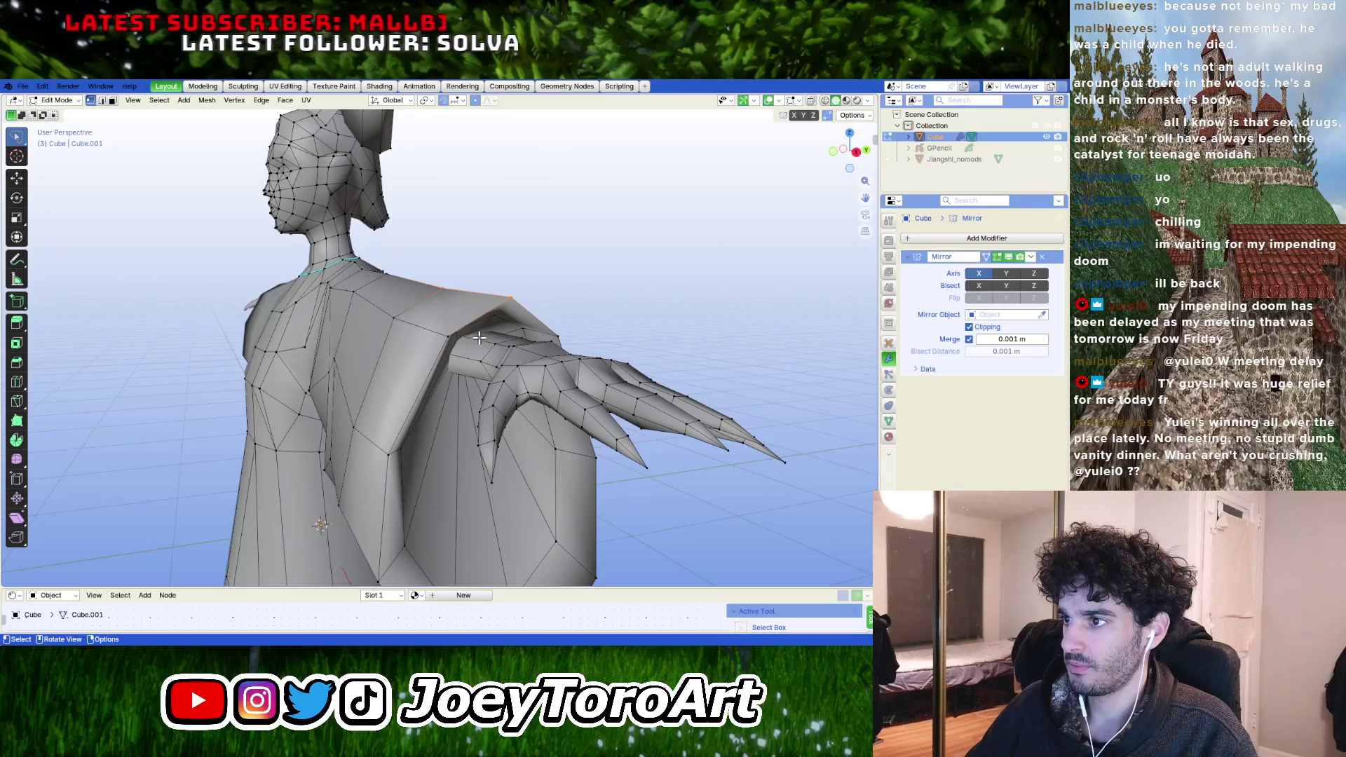
{"action": "middle_click_drag", "start_coordinate": [490, 321], "coordinate": [549, 319]}
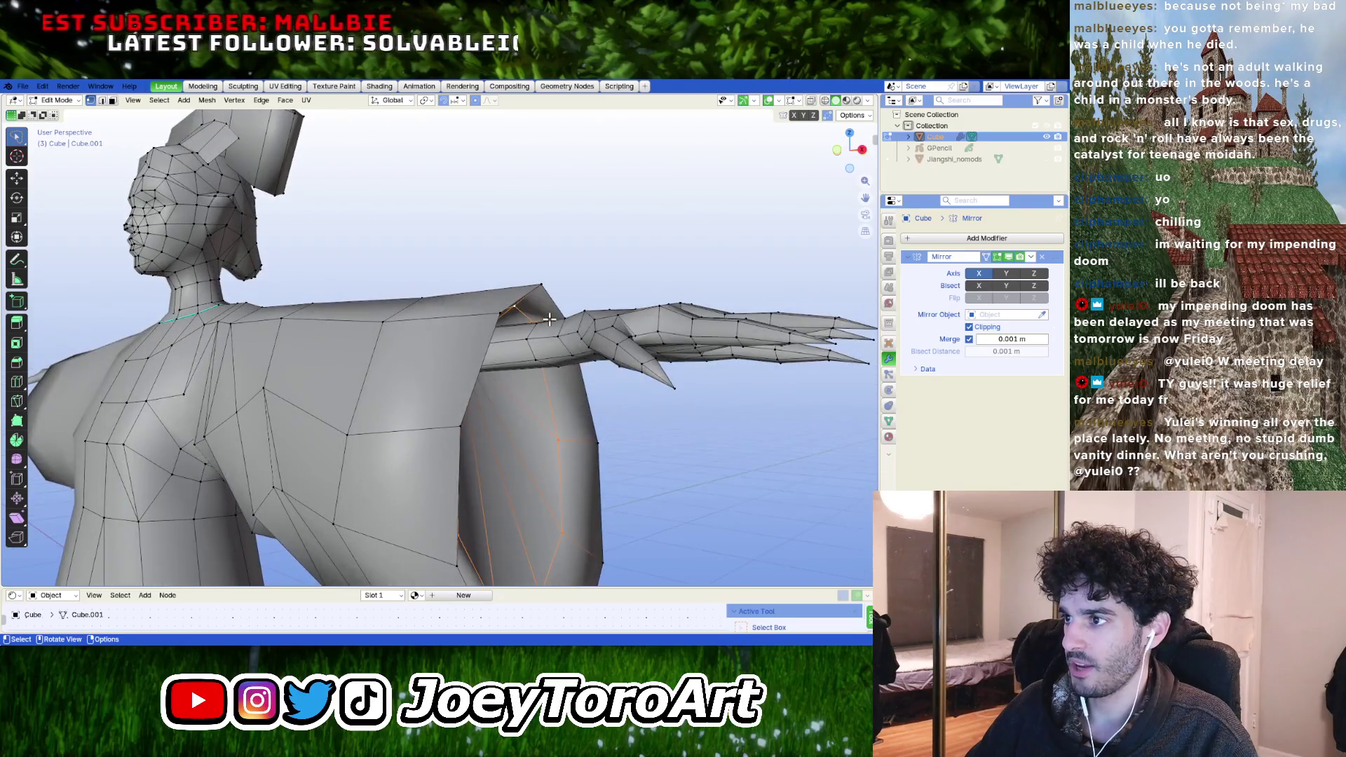
- Scale and move the shoulder vertices so the sleeve top sits better over the arm
{"action": "key", "text": "s"}
{"action": "left_click", "coordinate": [564, 383]}
{"action": "mouse_move", "coordinate": [564, 382]}
{"action": "middle_mouse_down"}
{"action": "mouse_move", "coordinate": [478, 404]}
{"action": "mouse_move", "coordinate": [553, 388]}
{"action": "mouse_move", "coordinate": [589, 423]}
{"action": "middle_mouse_up"}
{"action": "key", "text": "g"}
{"action": "left_click", "coordinate": [562, 389]}
{"action": "key", "text": "g"}
{"action": "left_click", "coordinate": [478, 403]}
{"action": "key", "text": "Tab"}
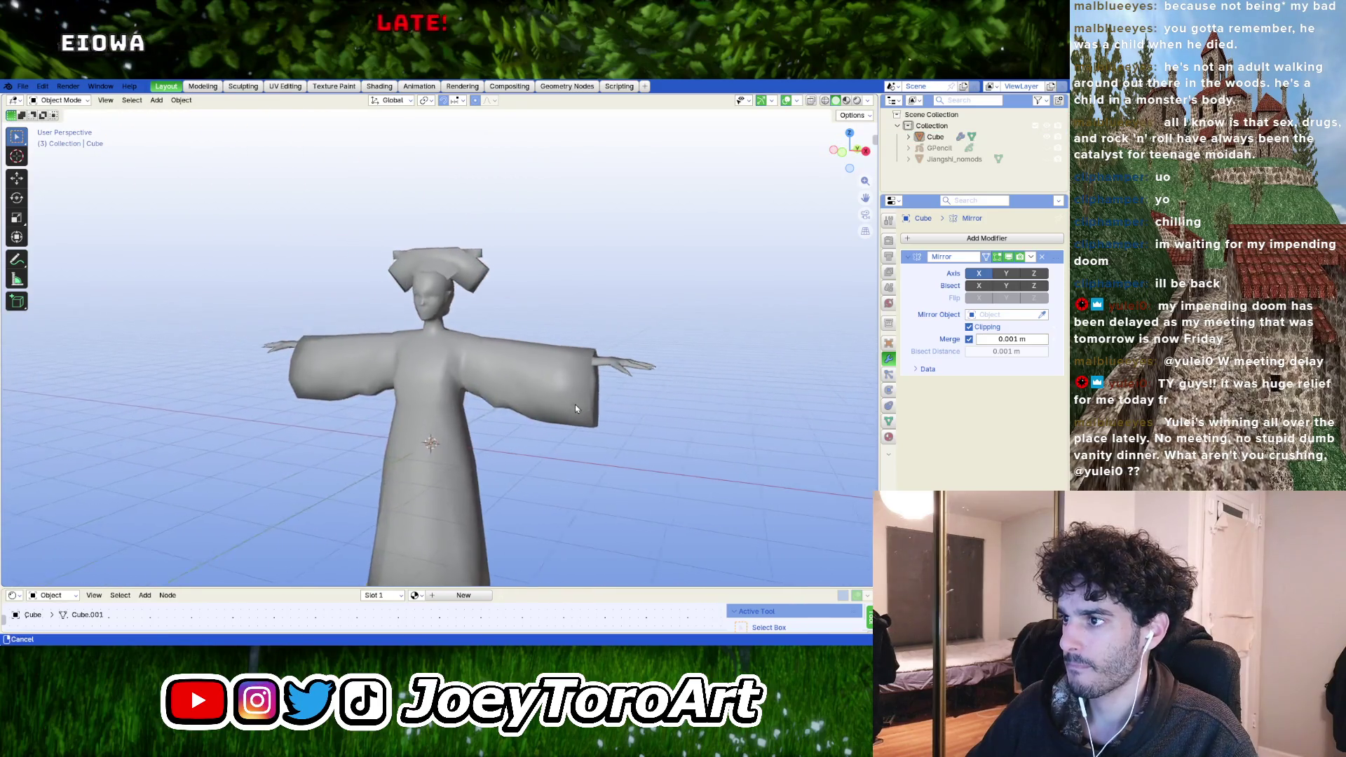
- Pick out the whole hand mesh in Edit Mode, then review and select the full figure
{"action": "key", "text": "Tab"}
{"action": "scroll", "coordinate": [589, 422], "scroll_direction": "up", "scroll_amount": 3}
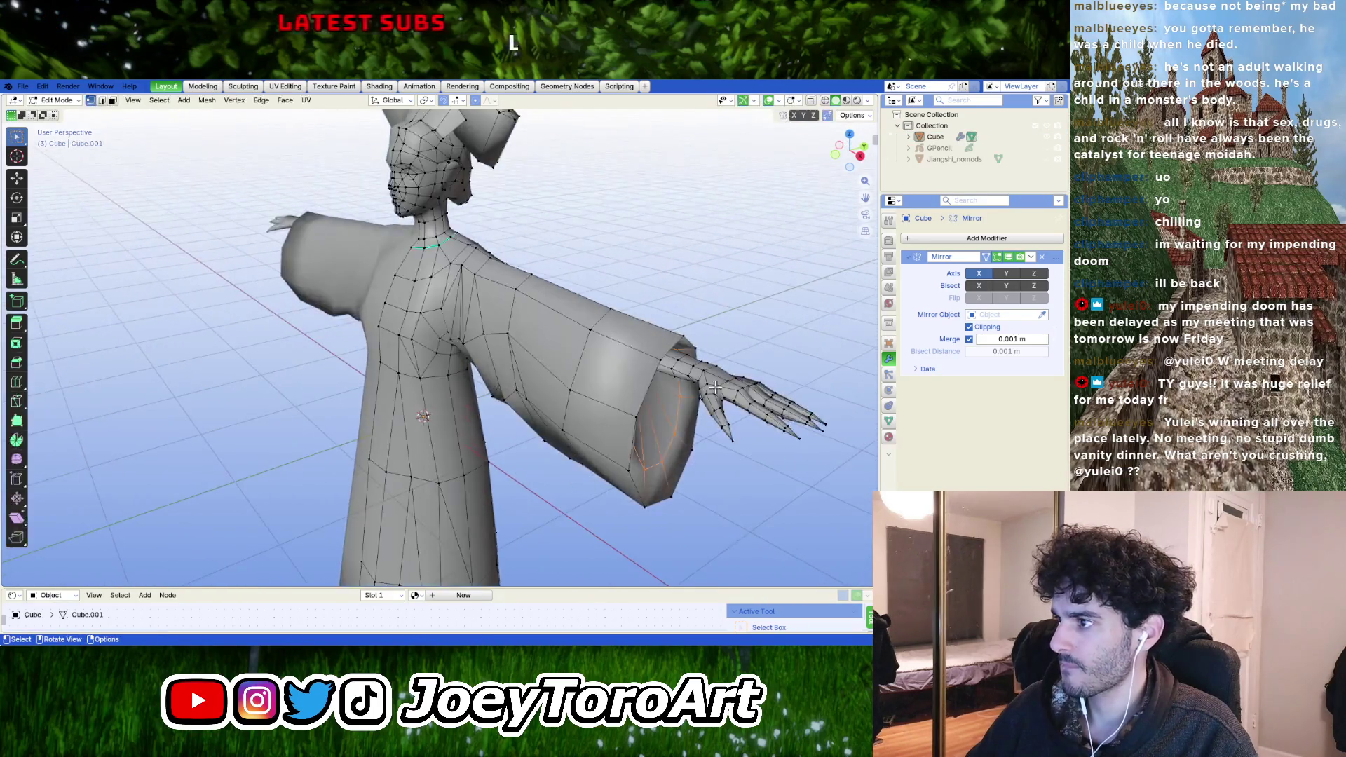
{"action": "mouse_move", "coordinate": [663, 389]}
{"action": "middle_mouse_down"}
{"action": "mouse_move", "coordinate": [690, 385]}
{"action": "mouse_move", "coordinate": [691, 442]}
{"action": "middle_mouse_up"}
{"action": "key", "text": "l"}
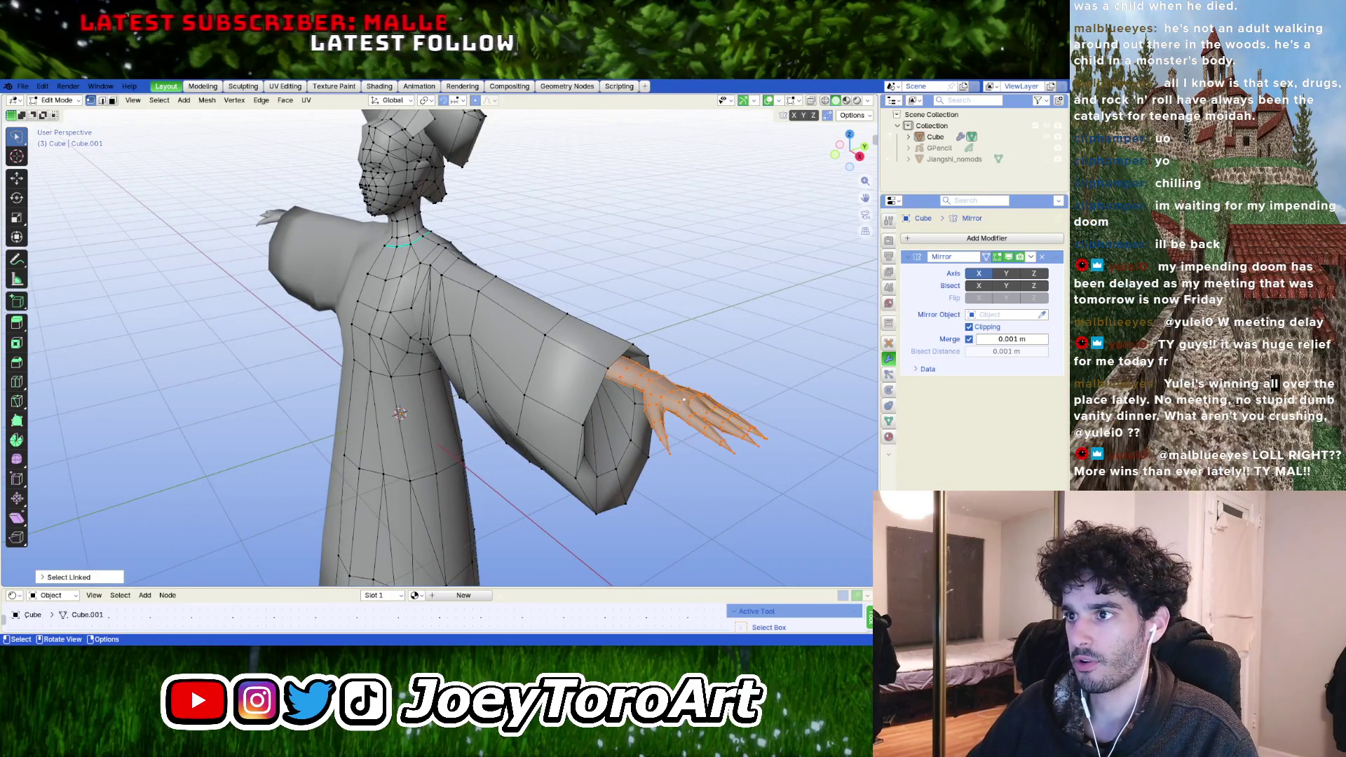
{"action": "scroll", "coordinate": [684, 400], "scroll_direction": "down", "scroll_amount": 3}
{"action": "key", "text": "Tab"}
{"action": "middle_click_drag", "start_coordinate": [631, 358], "coordinate": [548, 331]}
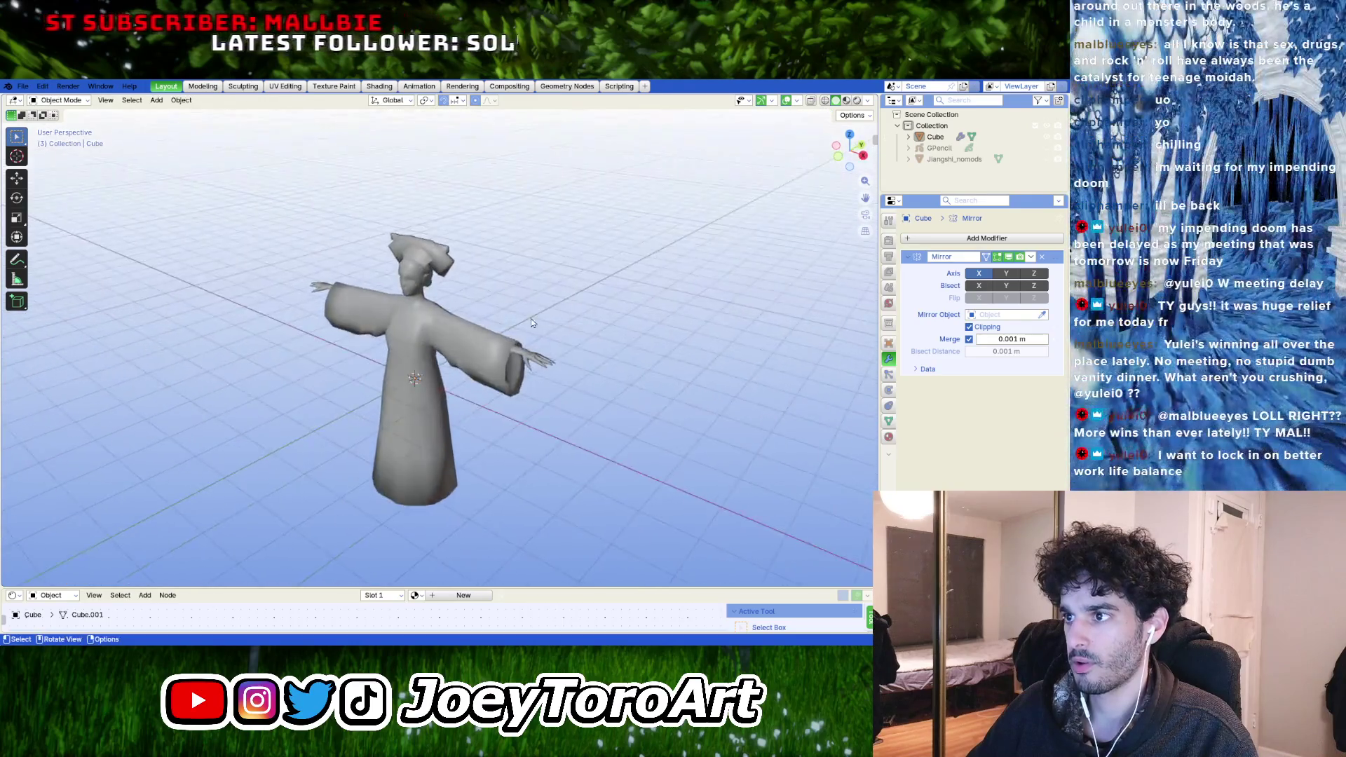
{"action": "left_click", "coordinate": [614, 365]}
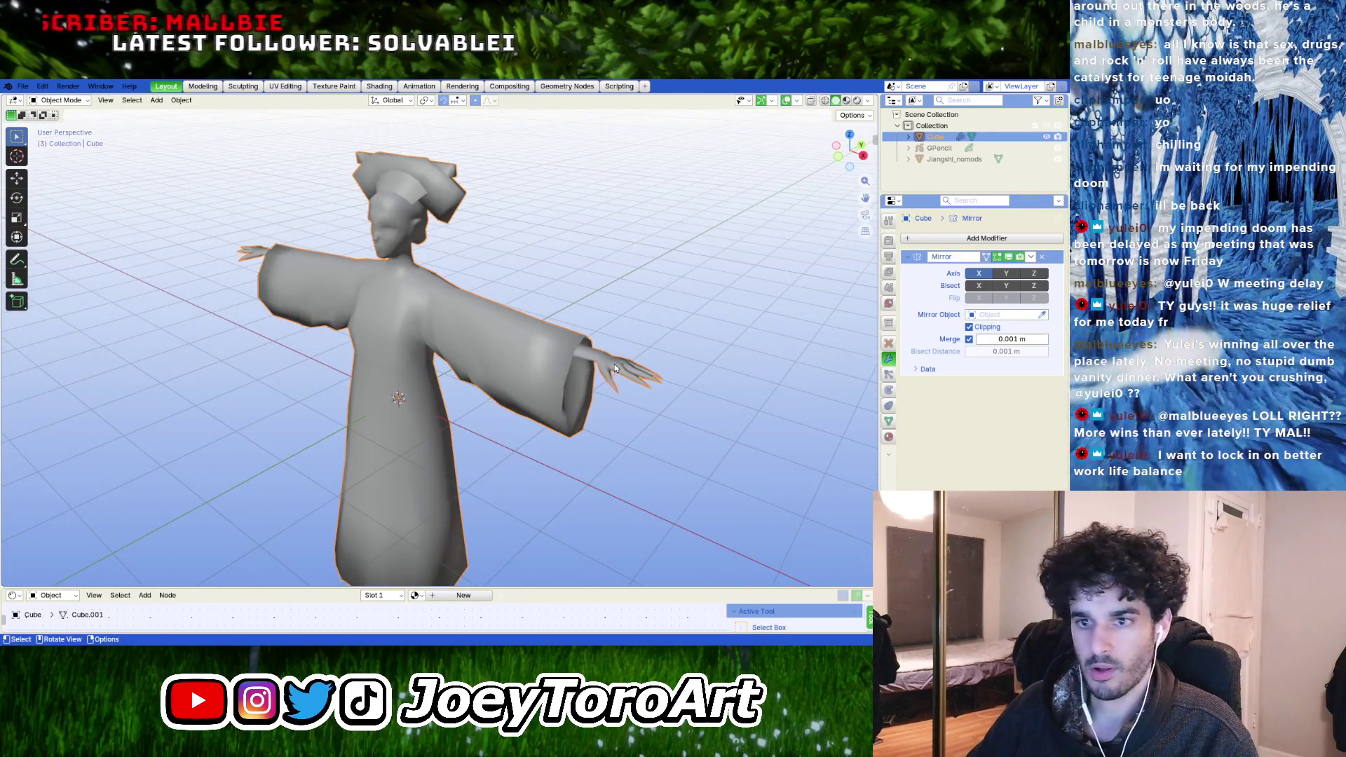
- In top orthographic view, slide the right hand along the arm's X axis
{"action": "key", "text": "KP_7"}
{"action": "key", "text": "Tab"}
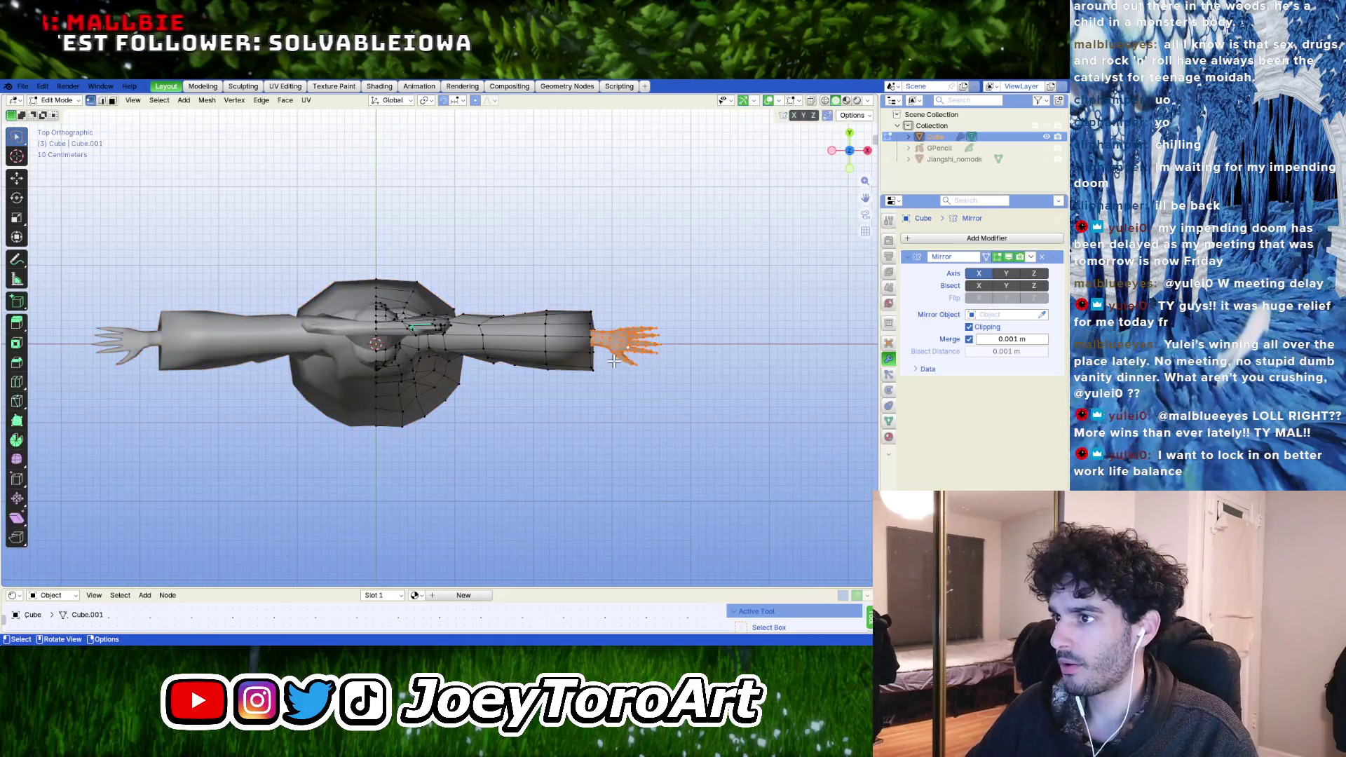
{"action": "key", "text": "l"}
{"action": "key", "text": "g"}
{"action": "key", "text": "y"}
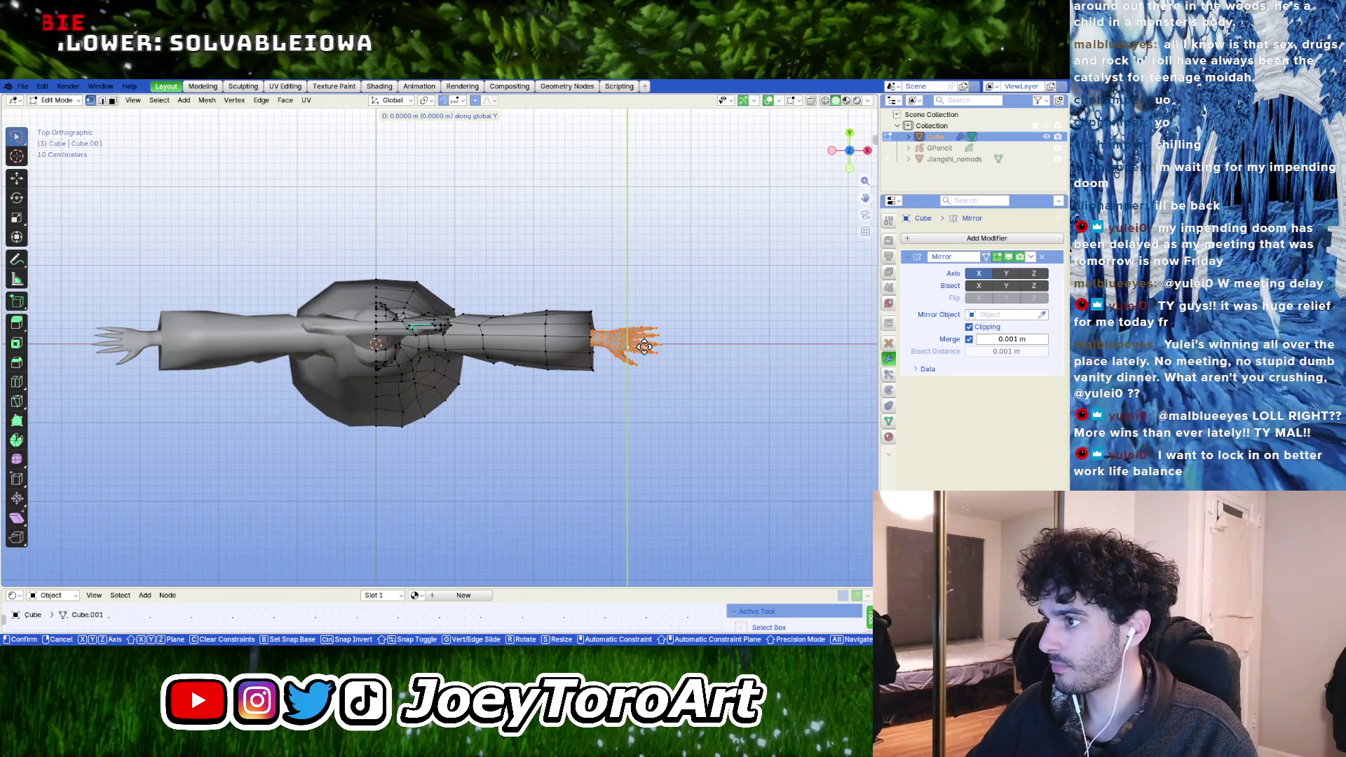
{"action": "key", "text": "y"}
{"action": "key", "text": "y"}
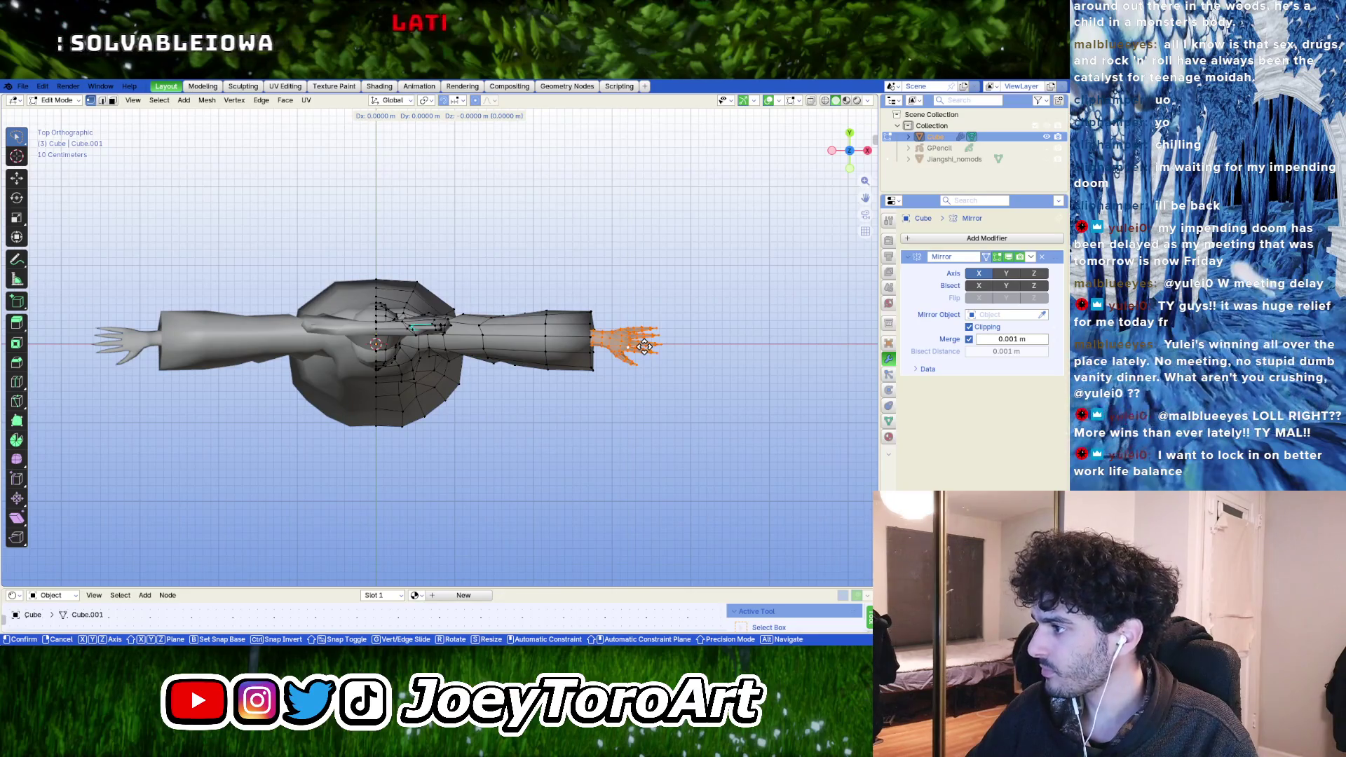
{"action": "key", "text": "x"}
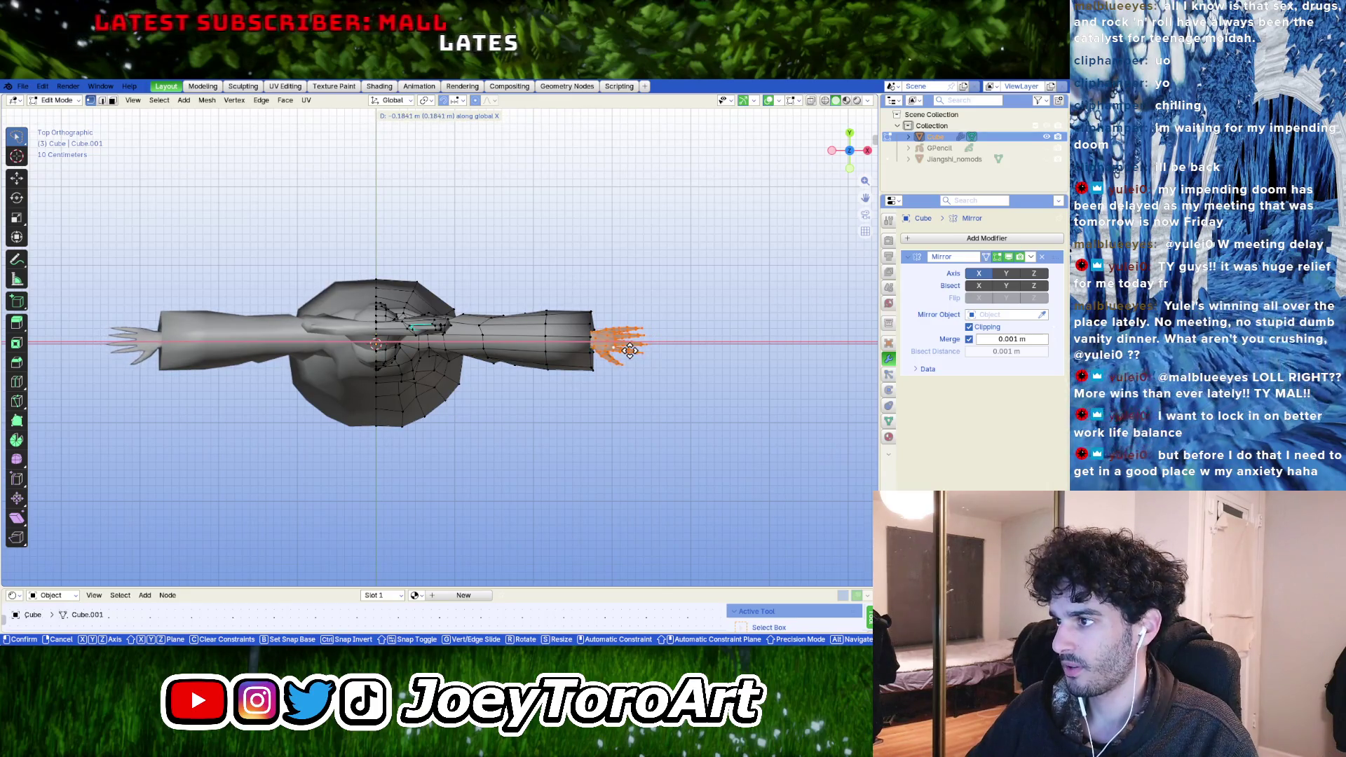
{"action": "left_click", "coordinate": [631, 350]}
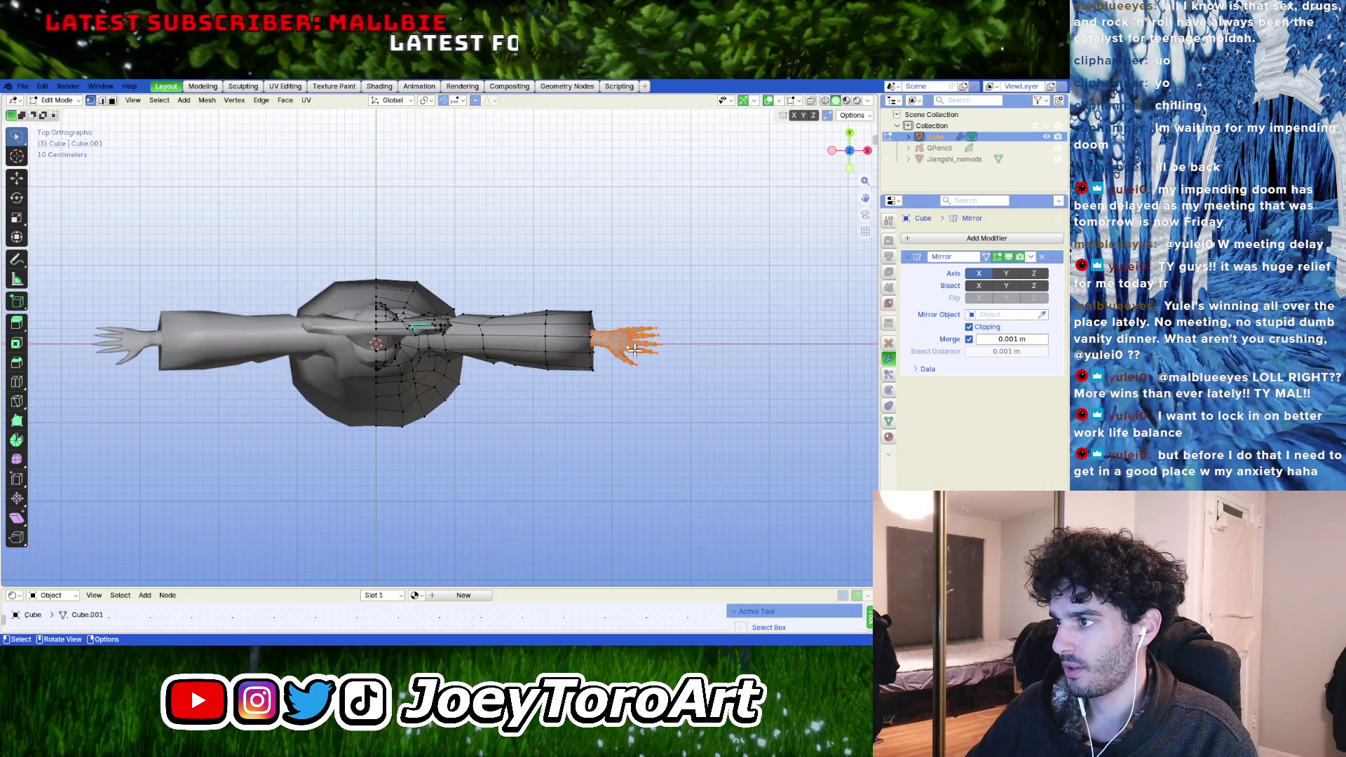
- With X-ray on, select the forearm end with the hand and shift them along the arm's X axis
{"action": "left_click", "coordinate": [811, 101]}
{"action": "right_click_drag", "start_coordinate": [693, 396], "coordinate": [546, 268], "text": "ctrl"}
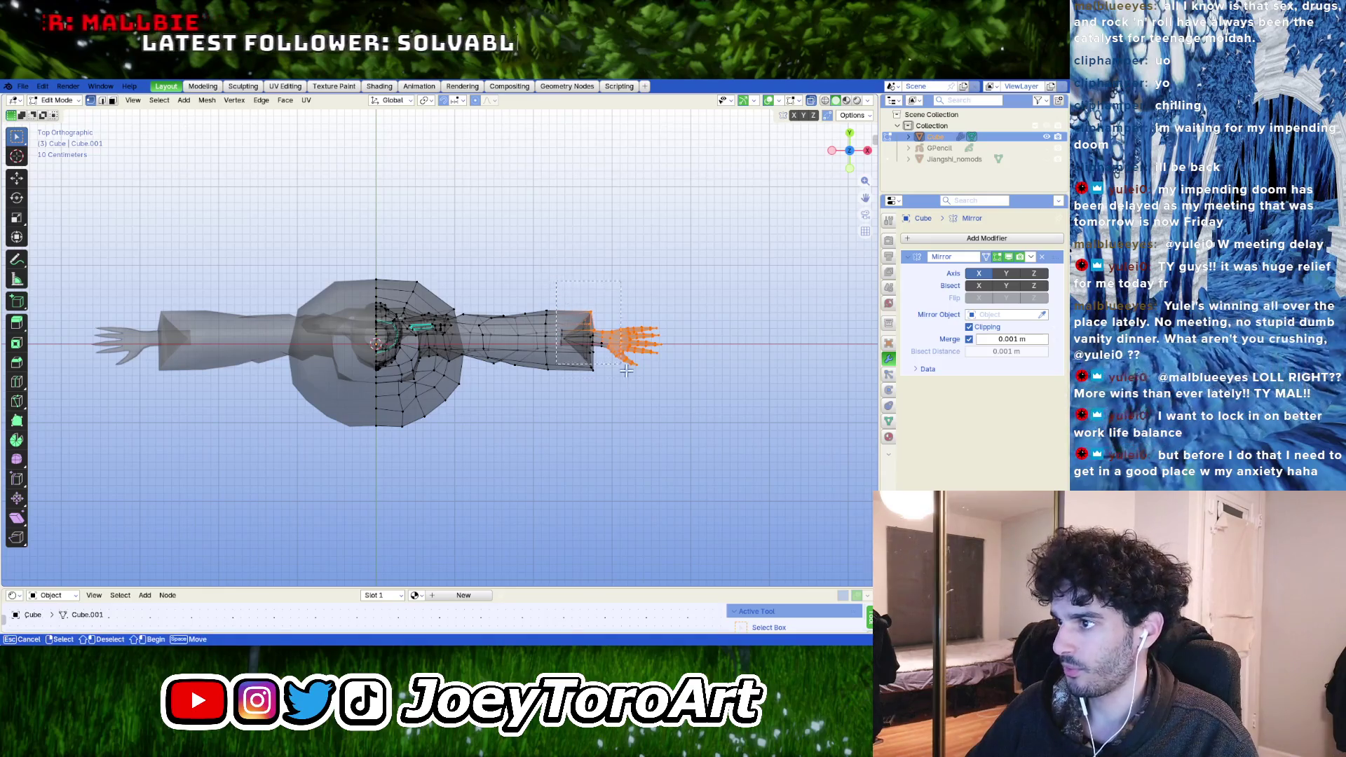
{"action": "key", "text": "g"}
{"action": "key", "text": "y"}
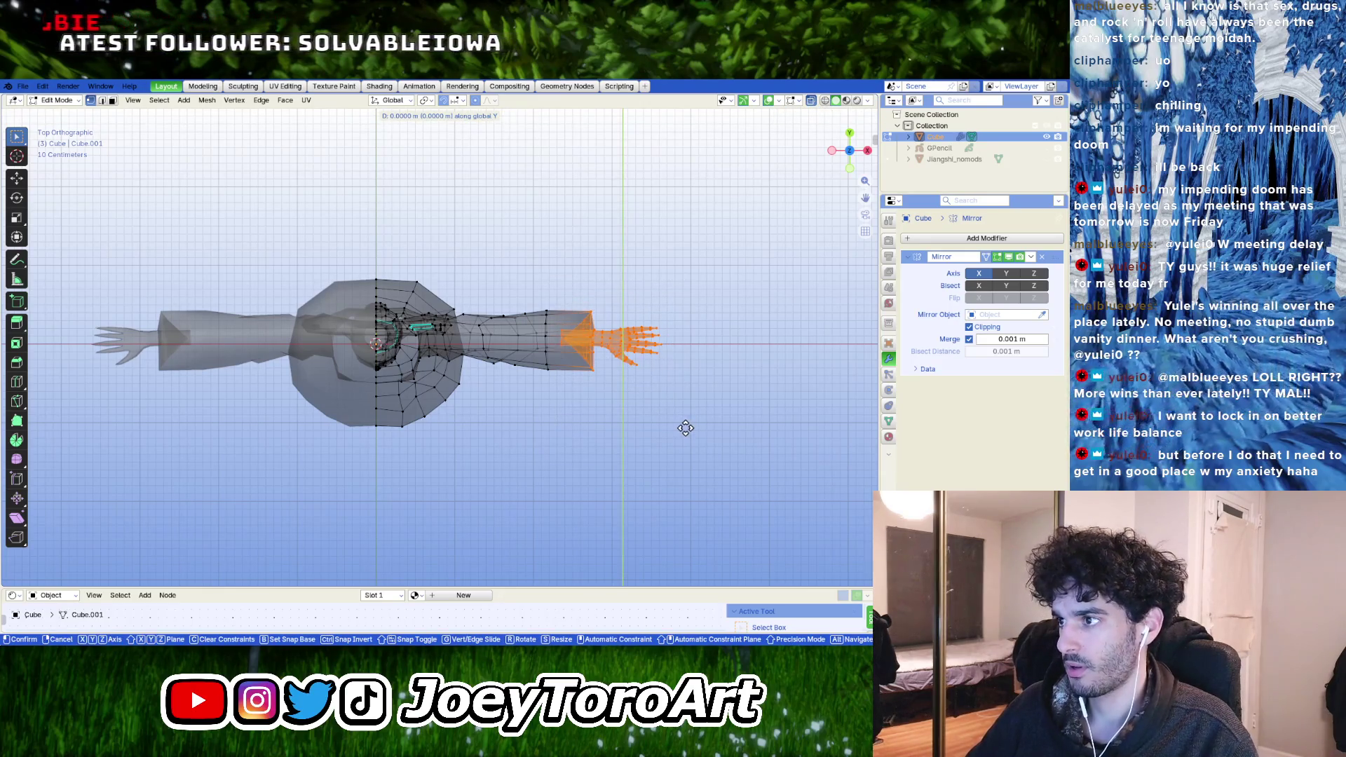
{"action": "key", "text": "x"}
{"action": "left_click", "coordinate": [679, 428]}
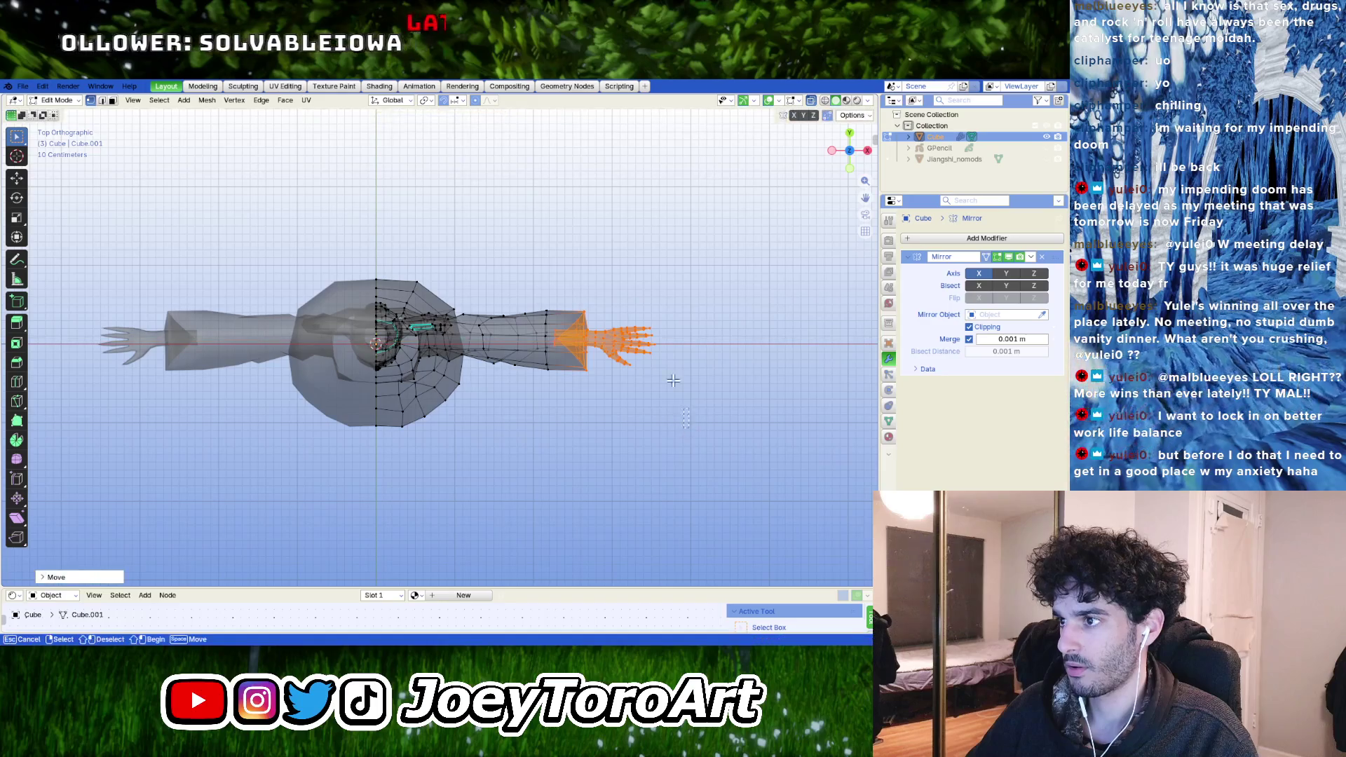
{"action": "left_click_drag", "start_coordinate": [515, 252], "coordinate": [514, 253]}
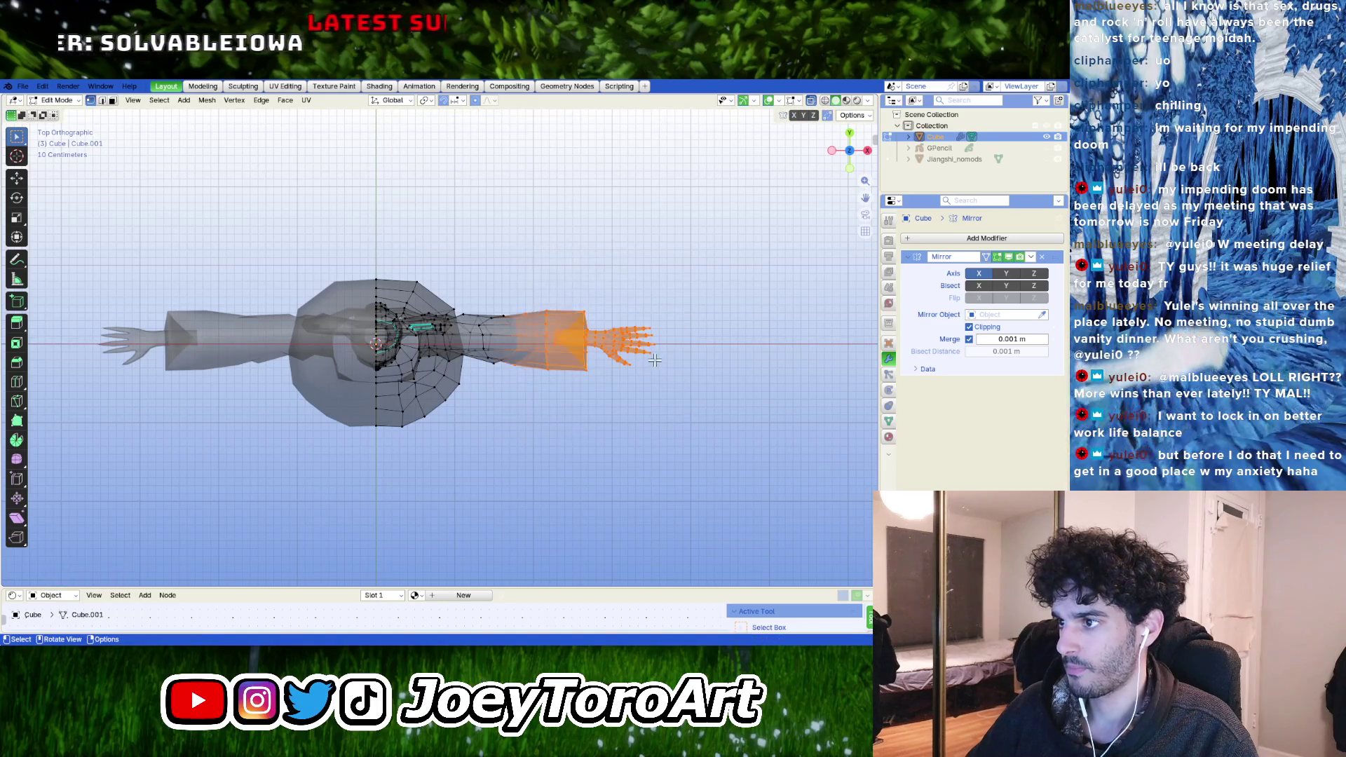
{"action": "key", "text": "g"}
{"action": "key", "text": "x"}
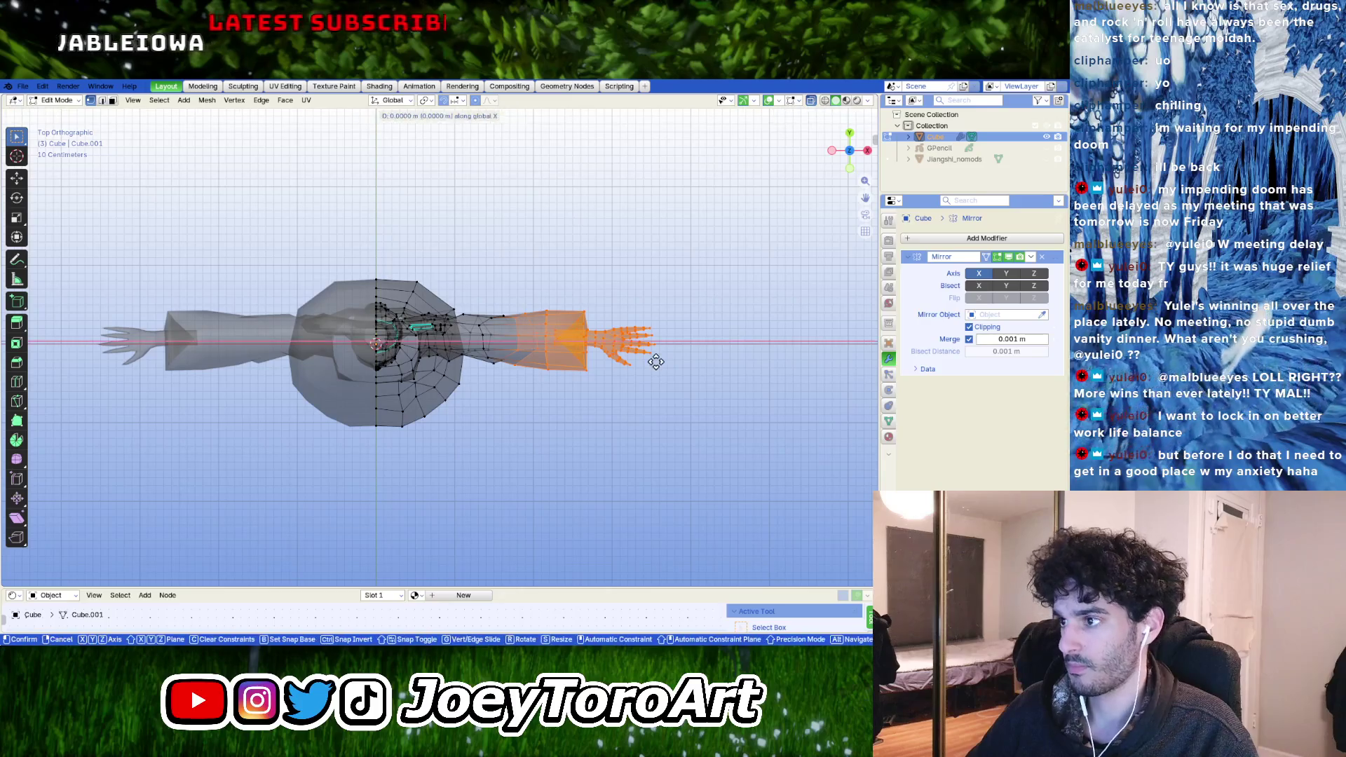
{"action": "left_click", "coordinate": [652, 361]}
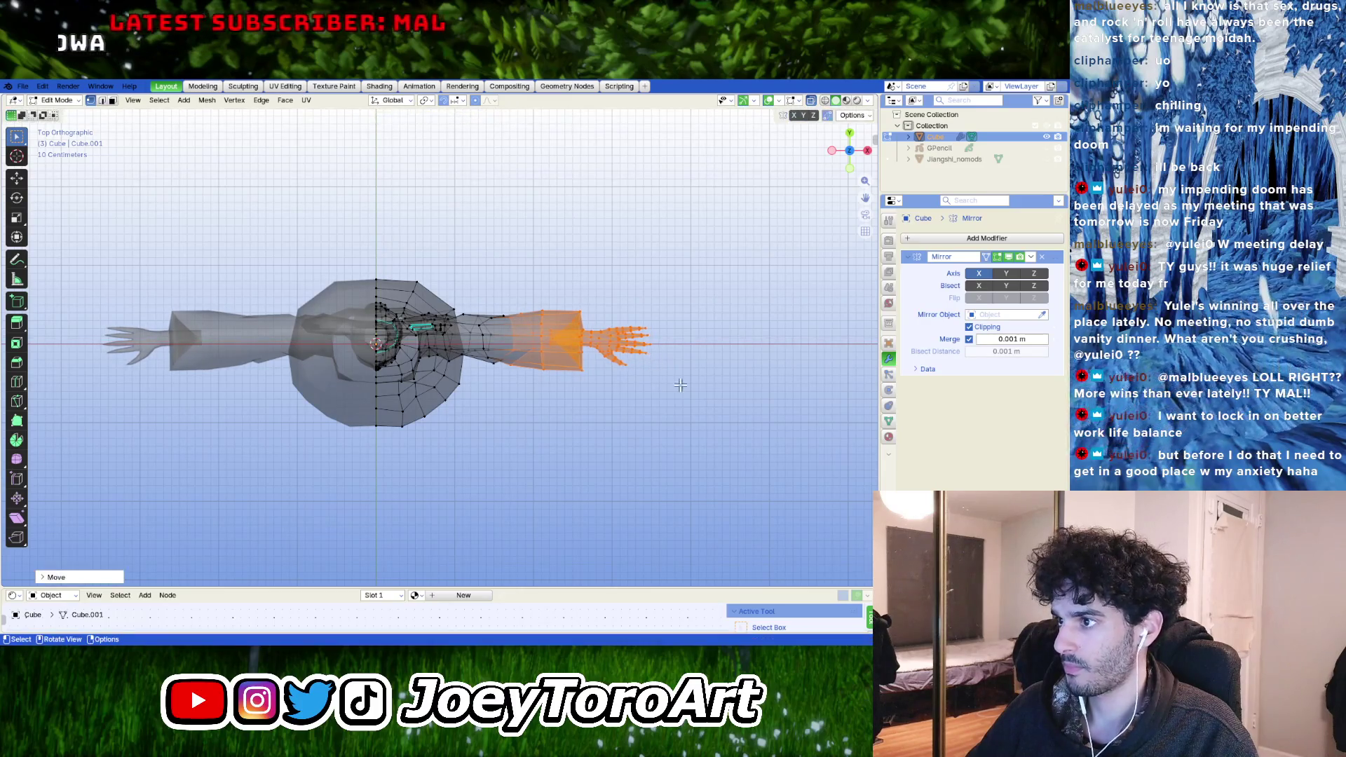
- Alternately nudge the hand alone and the sleeve end with hand along X, then review in Object Mode
{"action": "left_click_drag", "start_coordinate": [567, 275], "coordinate": [568, 274]}
{"action": "key", "text": "g"}
{"action": "key", "text": "x"}
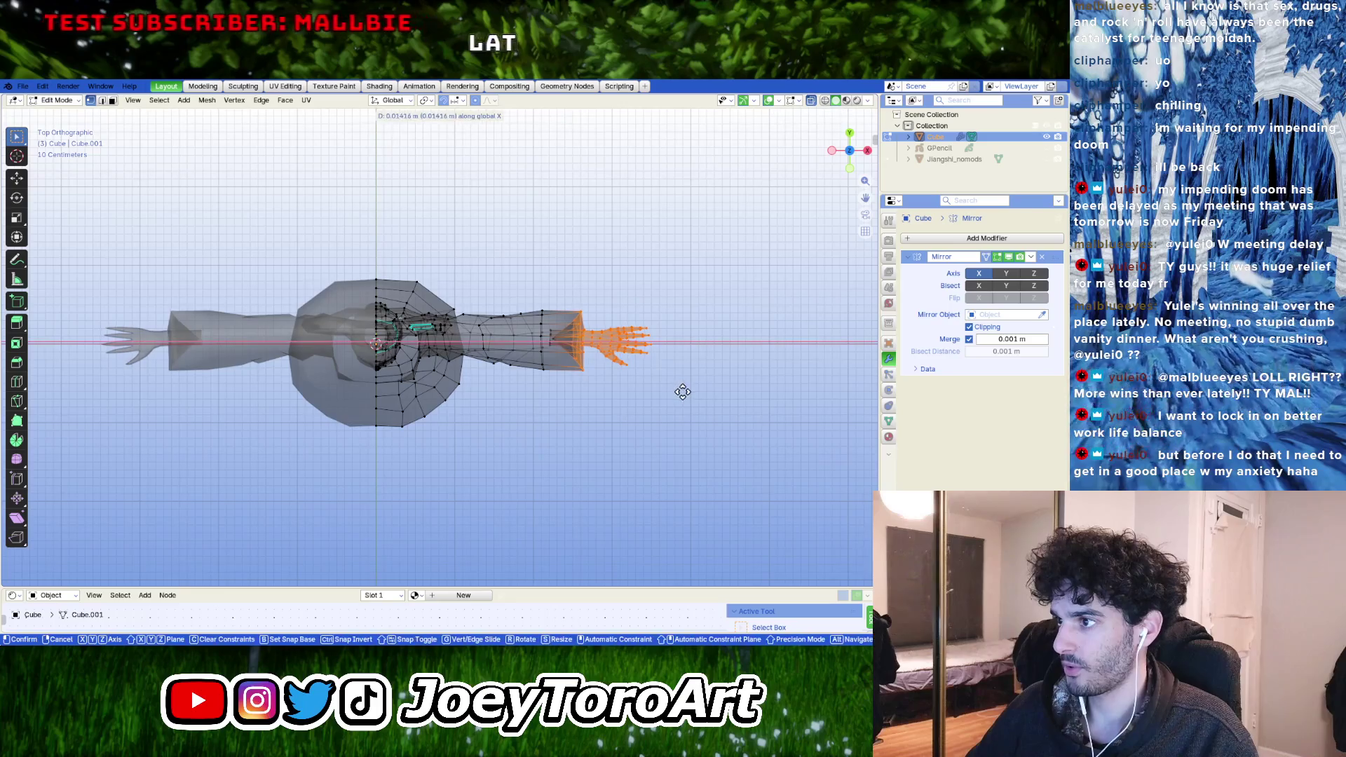
{"action": "left_click", "coordinate": [678, 391]}
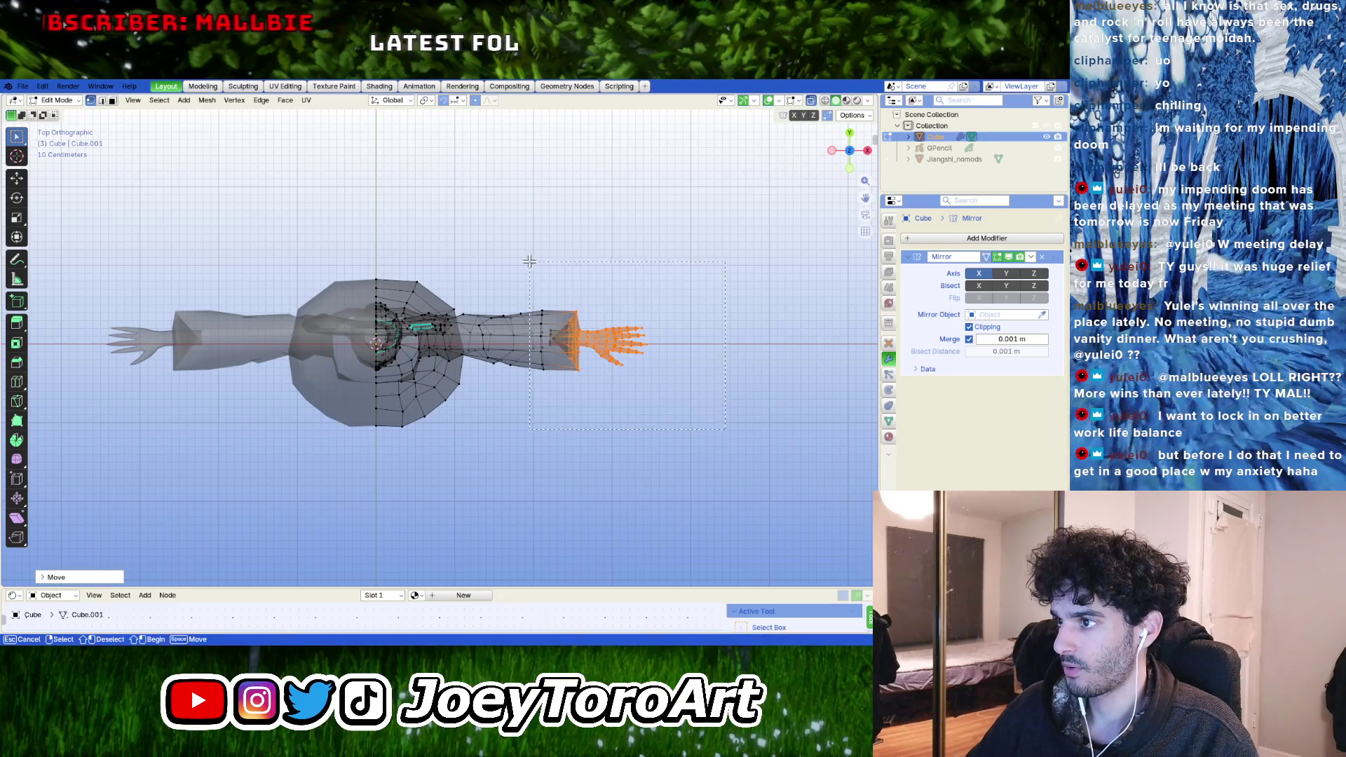
{"action": "left_click_drag", "start_coordinate": [529, 262], "coordinate": [529, 261]}
{"action": "key", "text": "g"}
{"action": "key", "text": "x"}
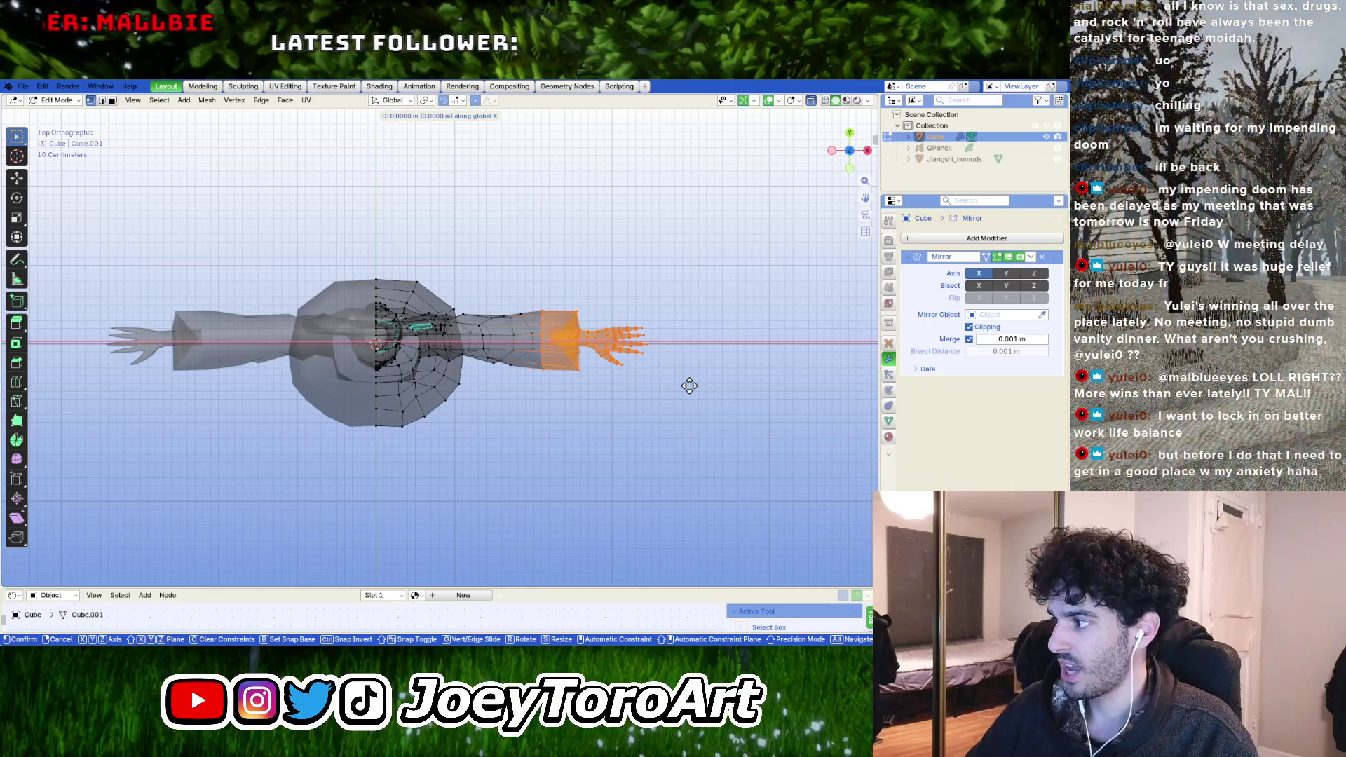
{"action": "left_click", "coordinate": [689, 388]}
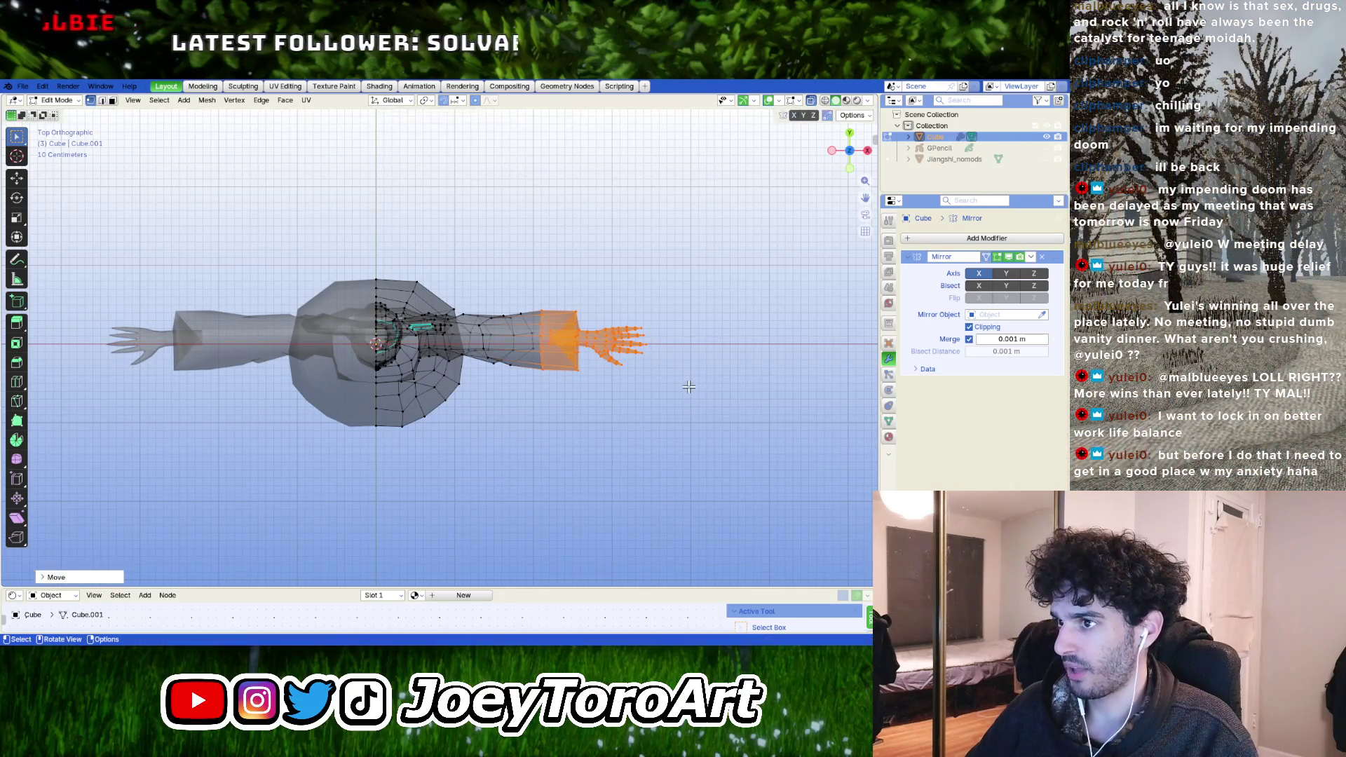
{"action": "mouse_move", "coordinate": [688, 388]}
{"action": "middle_mouse_down"}
{"action": "mouse_move", "coordinate": [673, 315]}
{"action": "mouse_move", "coordinate": [698, 271]}
{"action": "middle_mouse_up"}
{"action": "key", "text": "Tab"}
{"action": "scroll", "coordinate": [660, 288], "scroll_direction": "down", "scroll_amount": 3}
{"action": "scroll", "coordinate": [657, 338], "scroll_direction": "up", "scroll_amount": 3}
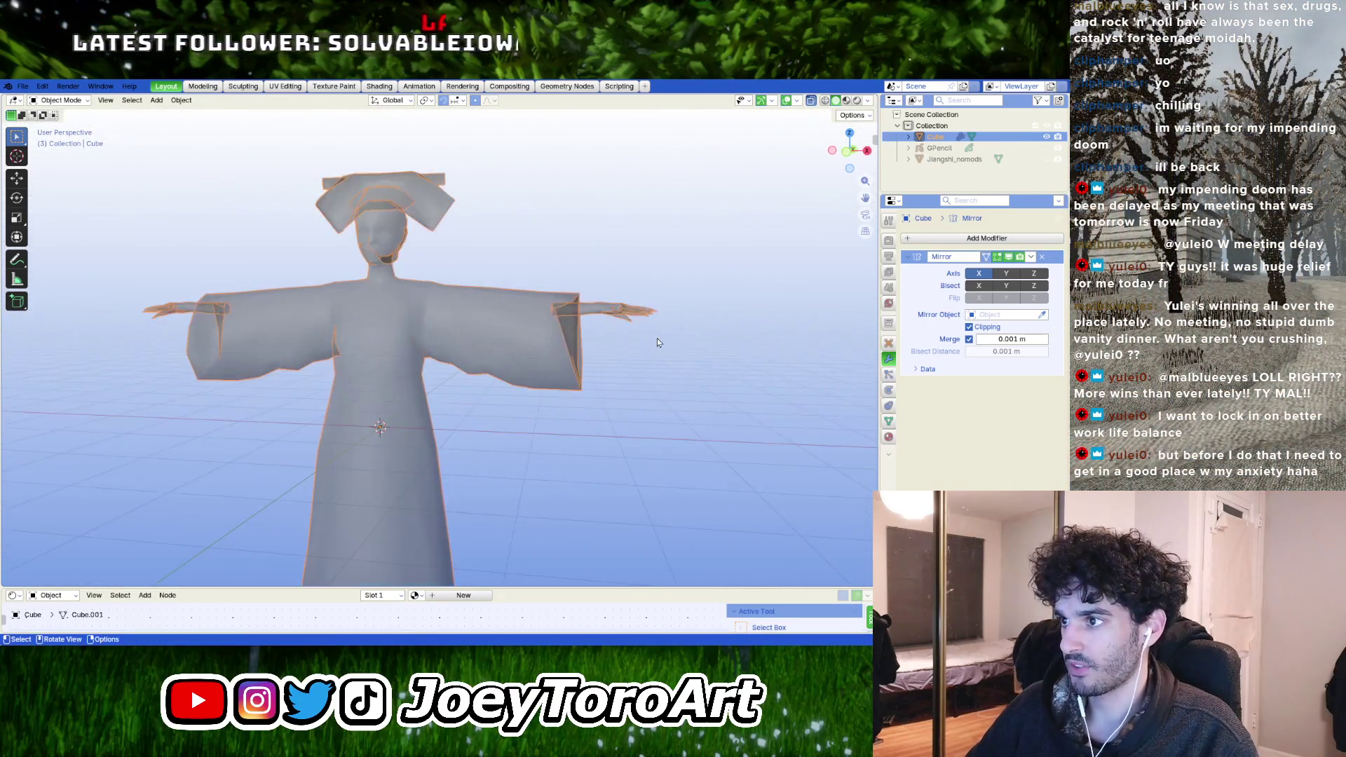
- Move the sleeve end and hand slightly further out along X and check from the front view
{"action": "middle_click_drag", "start_coordinate": [652, 348], "coordinate": [628, 366]}
{"action": "key", "text": "Tab"}
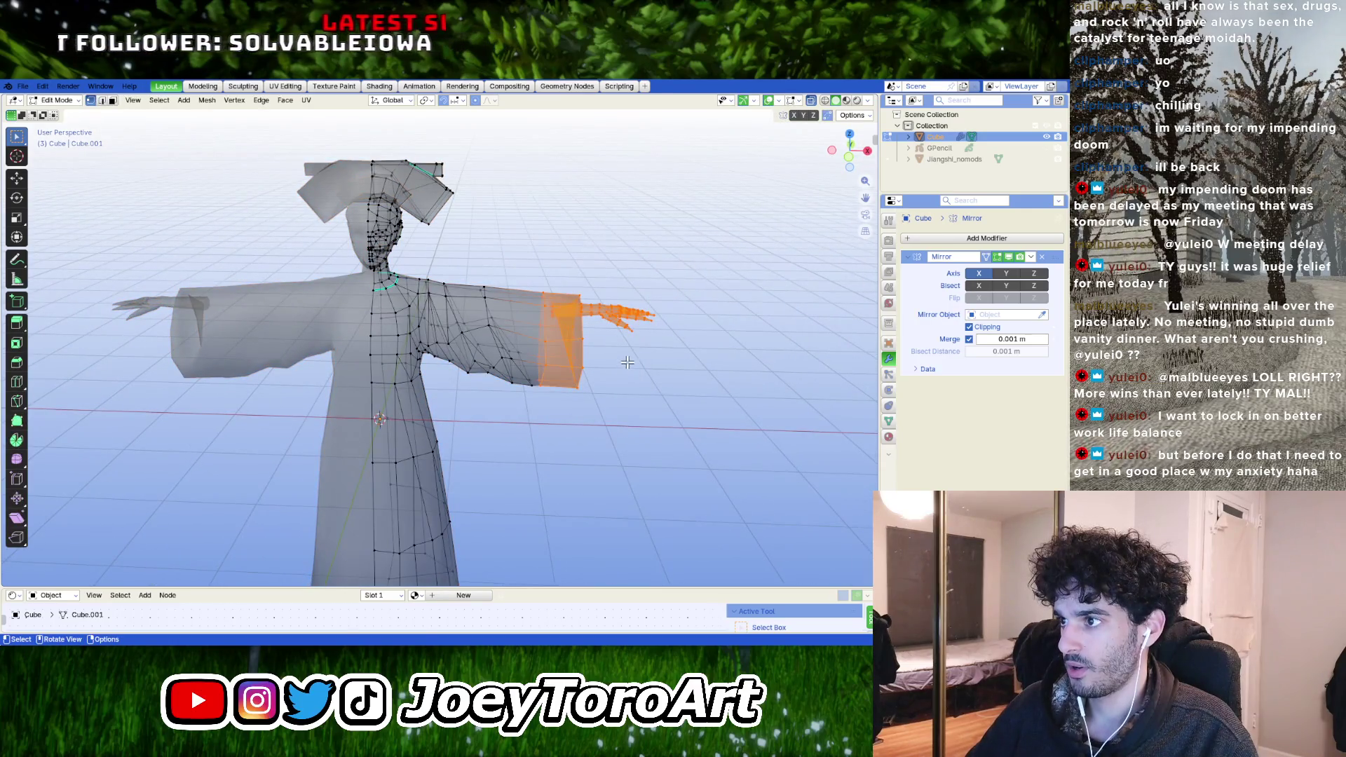
{"action": "key", "text": "g"}
{"action": "key", "text": "x"}
{"action": "left_click", "coordinate": [631, 364]}
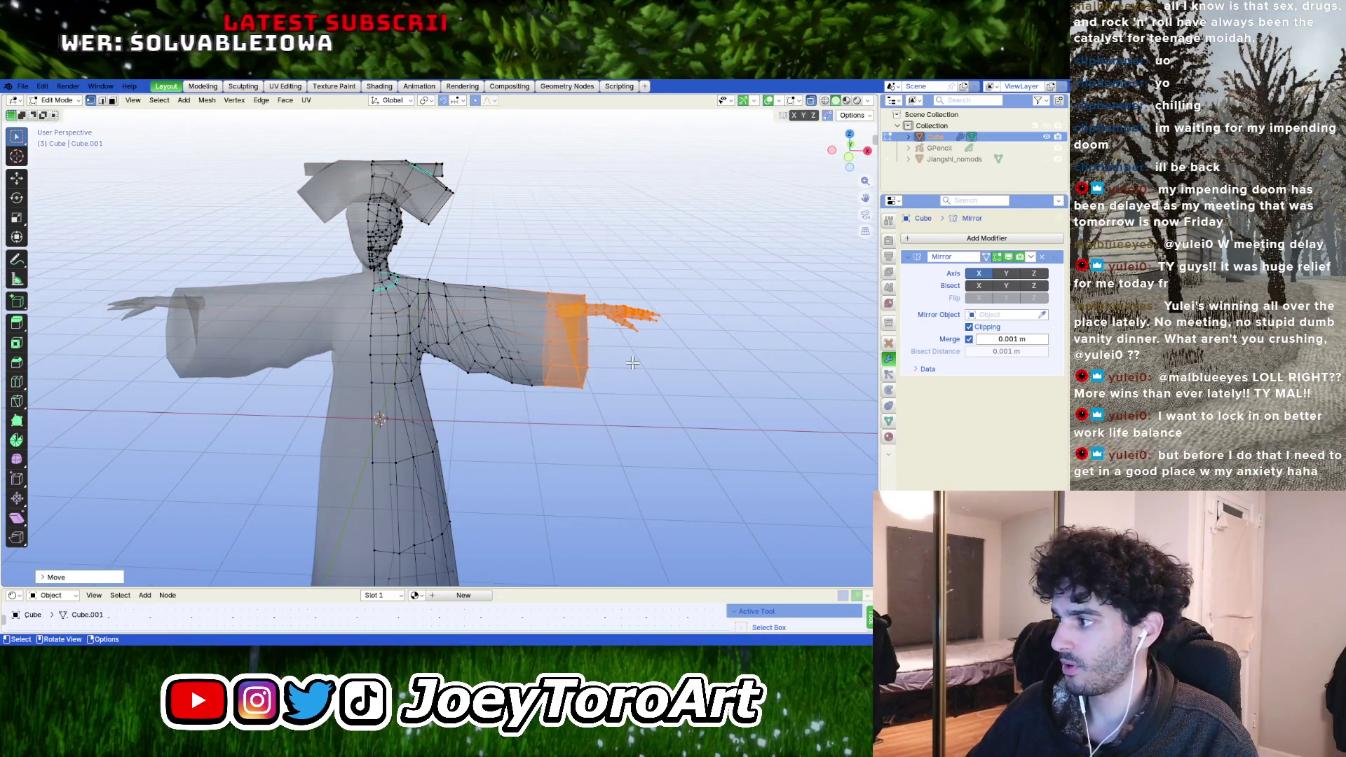
{"action": "key", "text": "KP_1"}
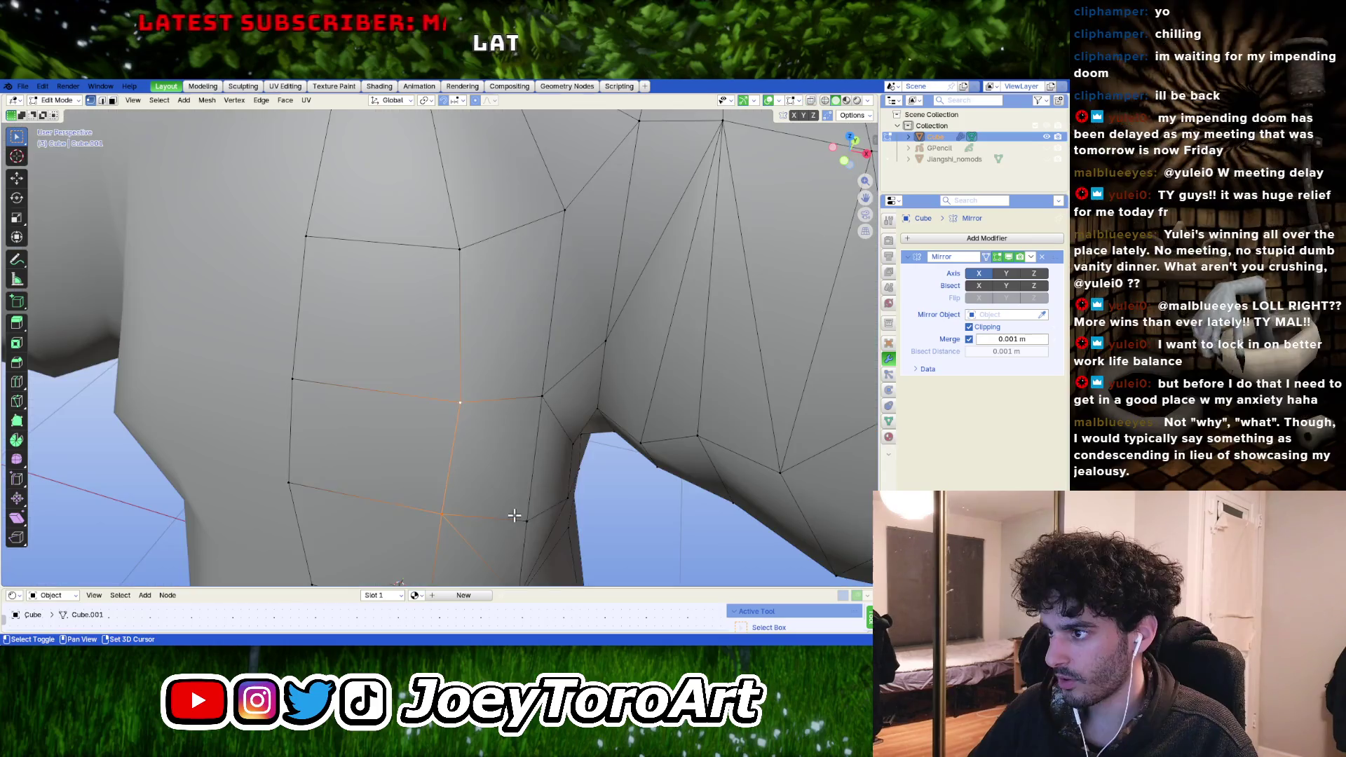
- Move an armpit face and a single armpit vertex to tidy the underarm, then review in Object Mode
{"action": "left_click", "coordinate": [516, 494]}
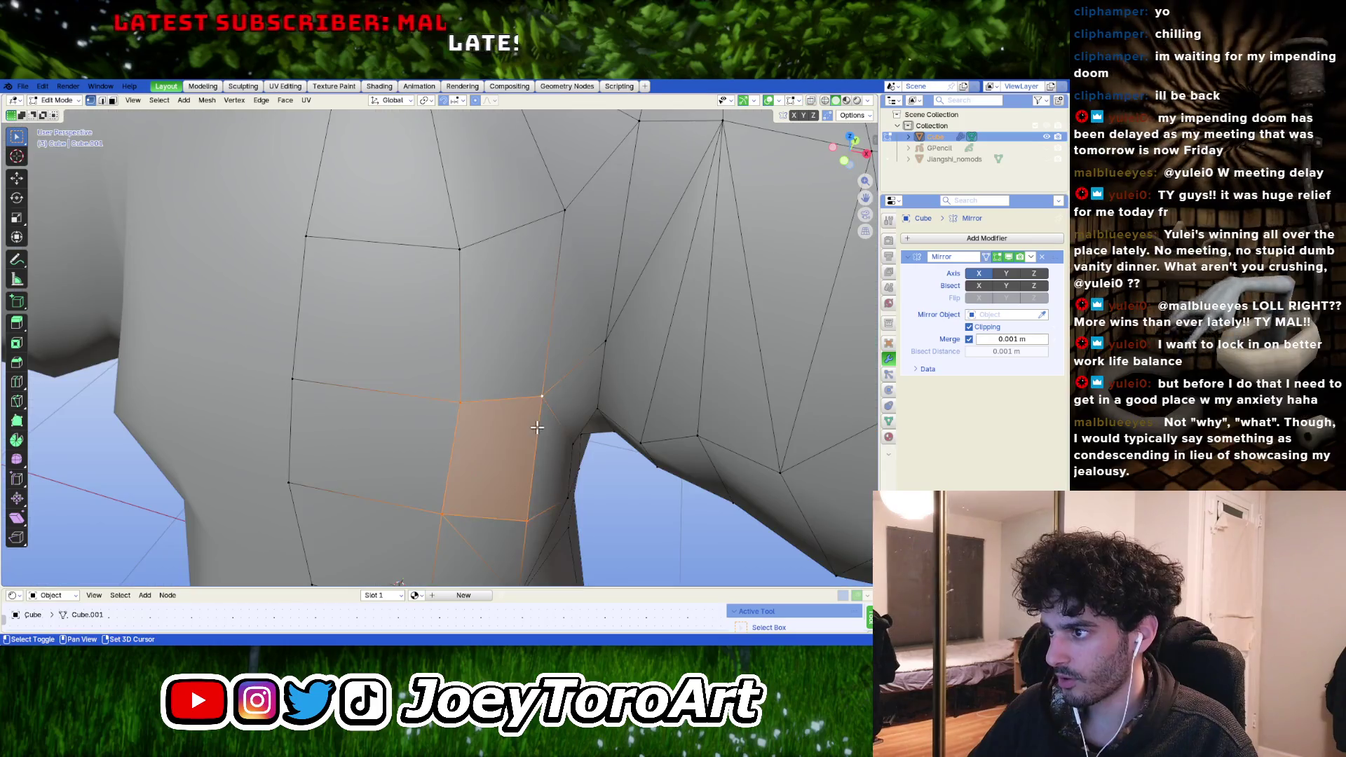
{"action": "key", "text": "g"}
{"action": "scroll", "coordinate": [548, 448], "scroll_direction": "down", "scroll_amount": 3}
{"action": "mouse_move", "coordinate": [548, 449]}
{"action": "middle_mouse_down"}
{"action": "mouse_move", "coordinate": [550, 408]}
{"action": "mouse_move", "coordinate": [473, 360]}
{"action": "mouse_move", "coordinate": [660, 408]}
{"action": "middle_mouse_up"}
{"action": "left_click", "coordinate": [551, 410]}
{"action": "left_click", "coordinate": [472, 360]}
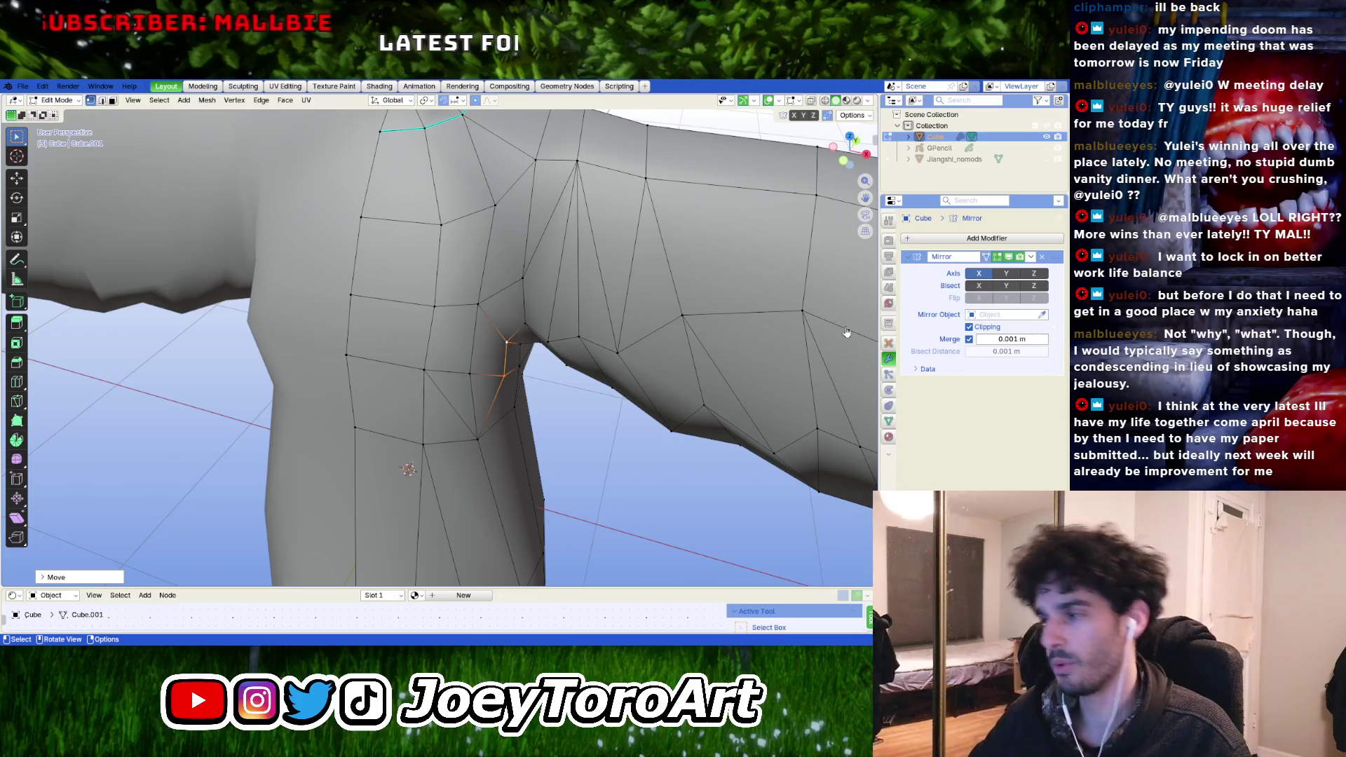
{"action": "scroll", "coordinate": [569, 390], "scroll_direction": "up", "scroll_amount": 3}
{"action": "scroll", "coordinate": [573, 395], "scroll_direction": "up", "scroll_amount": 2}
{"action": "scroll", "coordinate": [586, 416], "scroll_direction": "down", "scroll_amount": 1}
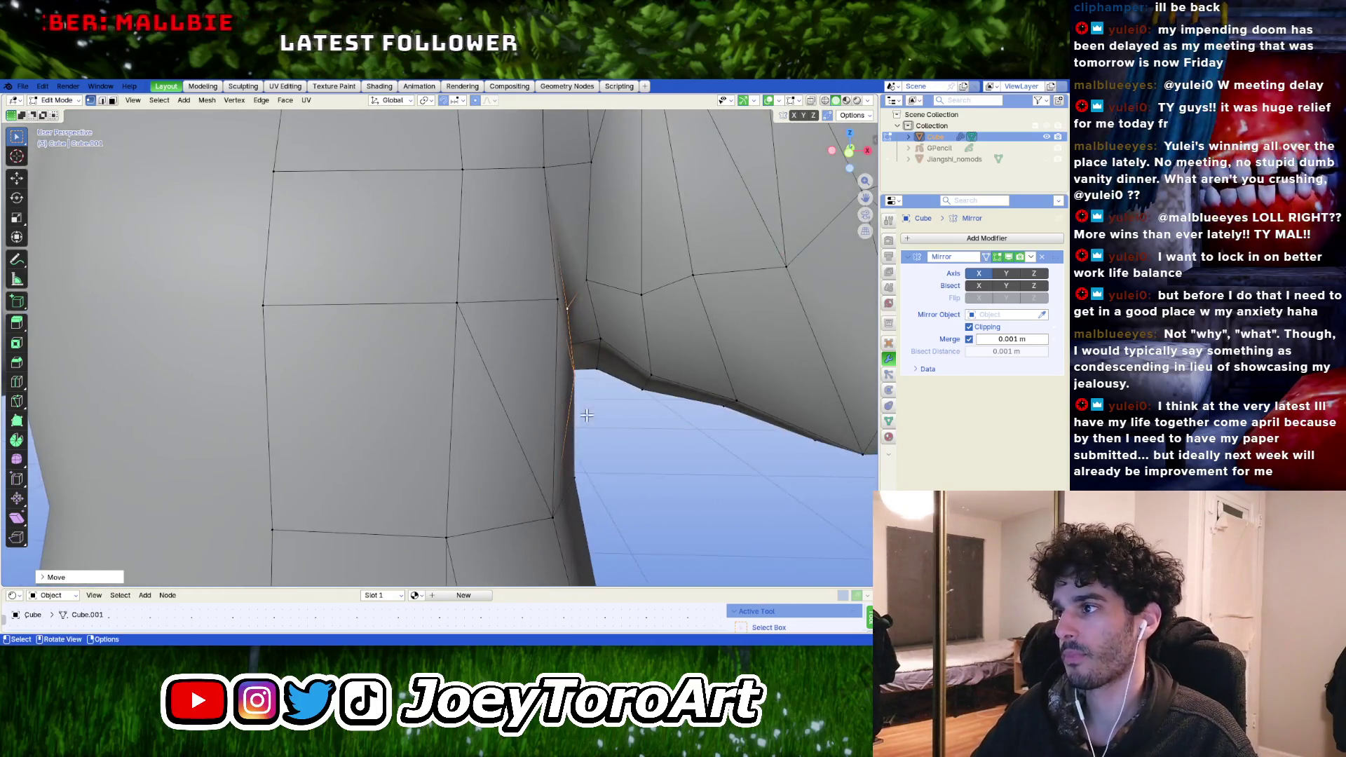
{"action": "scroll", "coordinate": [598, 396], "scroll_direction": "down", "scroll_amount": 2}
{"action": "key", "text": "Tab"}
{"action": "scroll", "coordinate": [594, 405], "scroll_direction": "down", "scroll_amount": 5}
{"action": "middle_click_drag", "start_coordinate": [595, 405], "coordinate": [538, 421]}
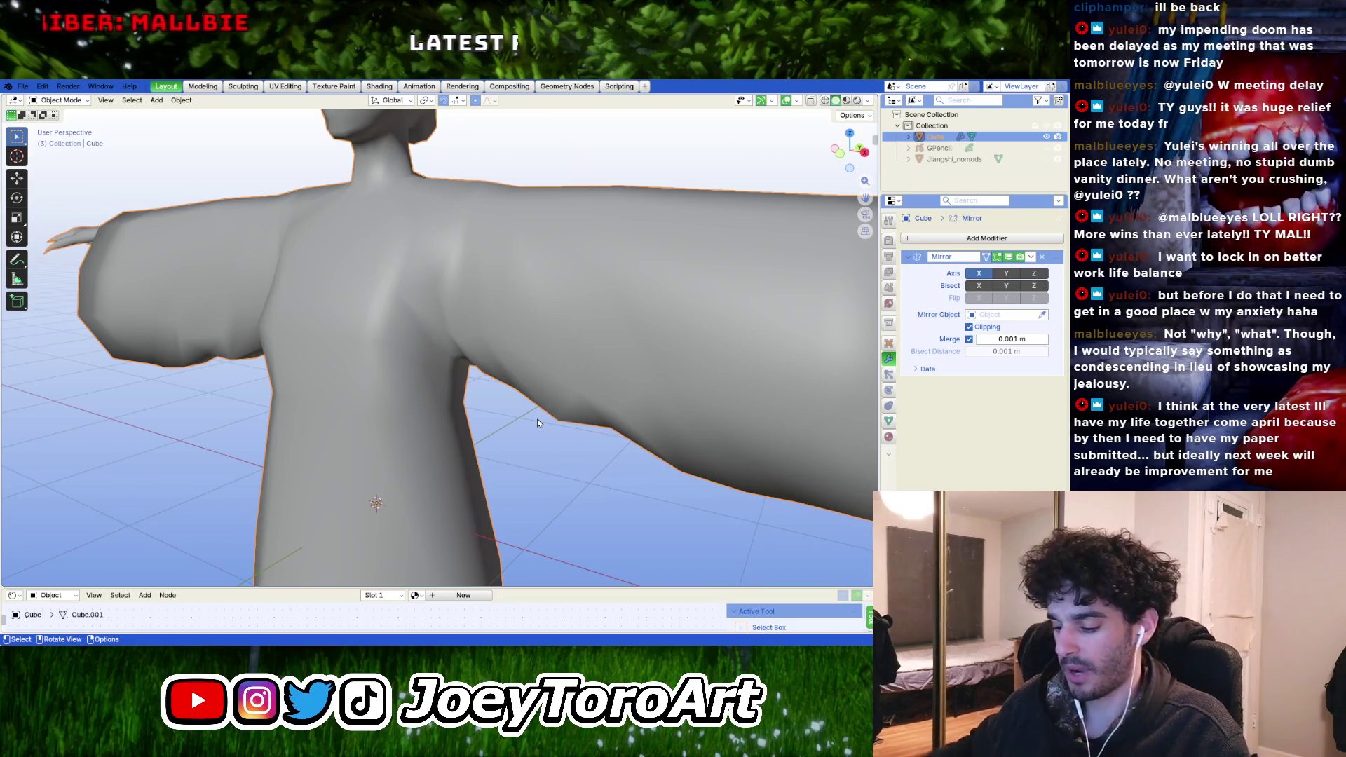
- In side view with X-ray, move a lower-robe edge loop to reshape the skirt profile, then exit
{"action": "key", "text": "KP_3"}
{"action": "scroll", "coordinate": [478, 465], "scroll_direction": "down", "scroll_amount": 3}
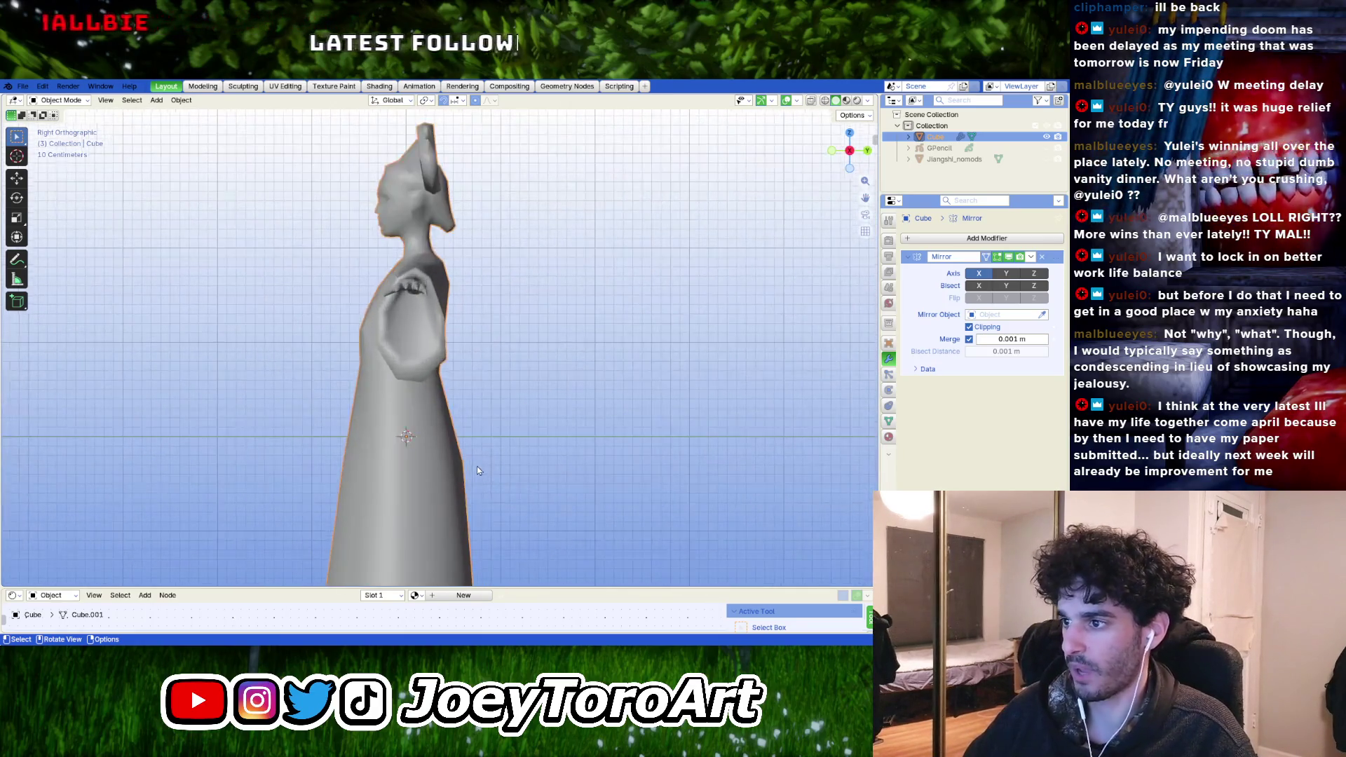
{"action": "key", "text": "Tab"}
{"action": "scroll", "coordinate": [477, 469], "scroll_direction": "up", "scroll_amount": 3}
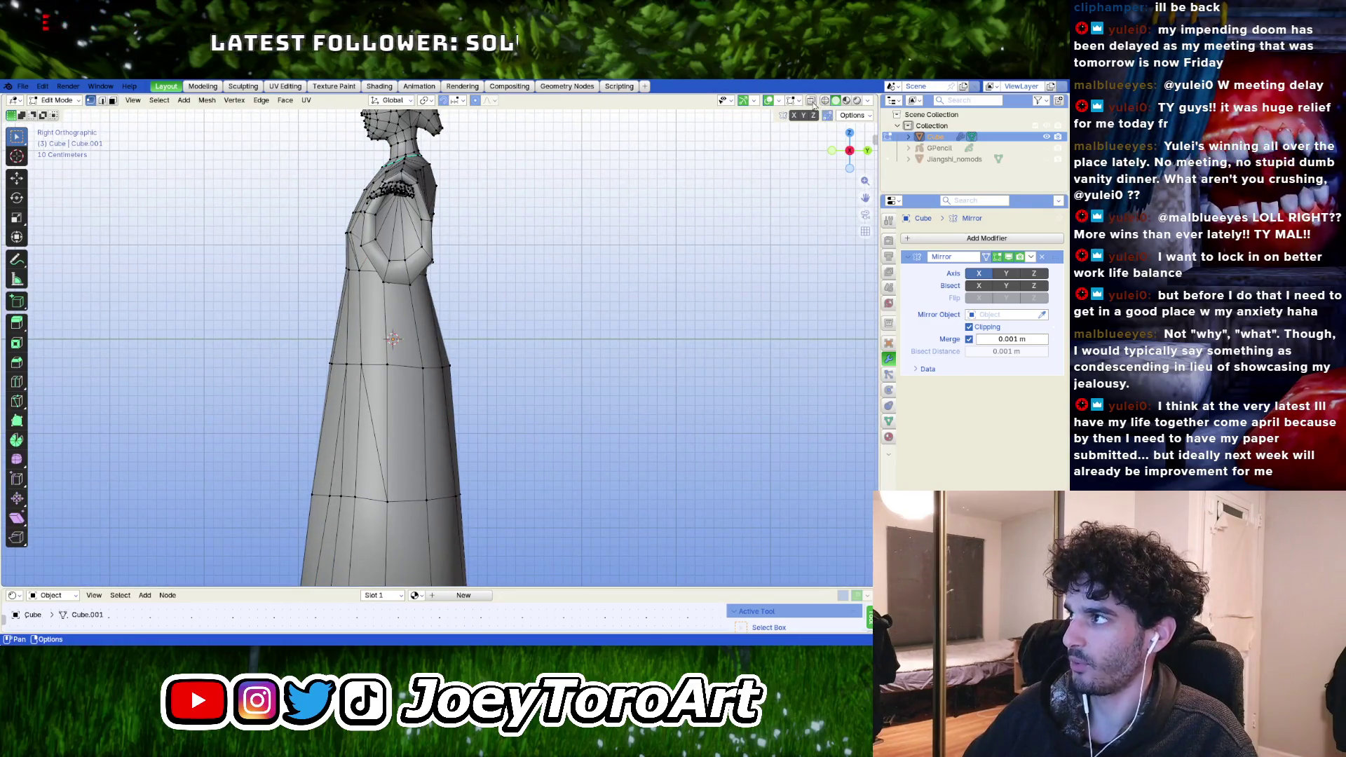
{"action": "key", "text": "alt+z"}
{"action": "left_click", "coordinate": [426, 395], "text": "alt"}
{"action": "key", "text": "g"}
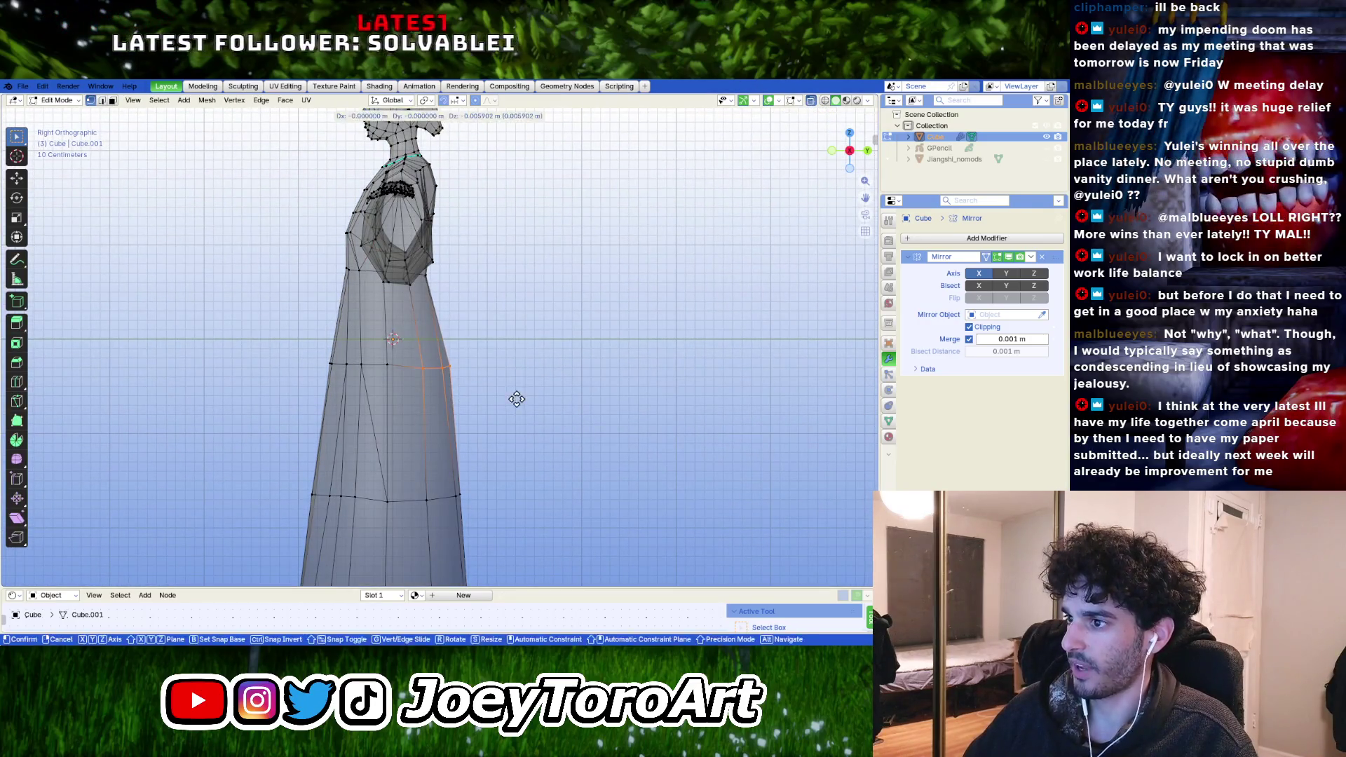
{"action": "scroll", "coordinate": [517, 398], "scroll_direction": "down", "scroll_amount": 2, "text": "alt"}
{"action": "left_click", "coordinate": [451, 363]}
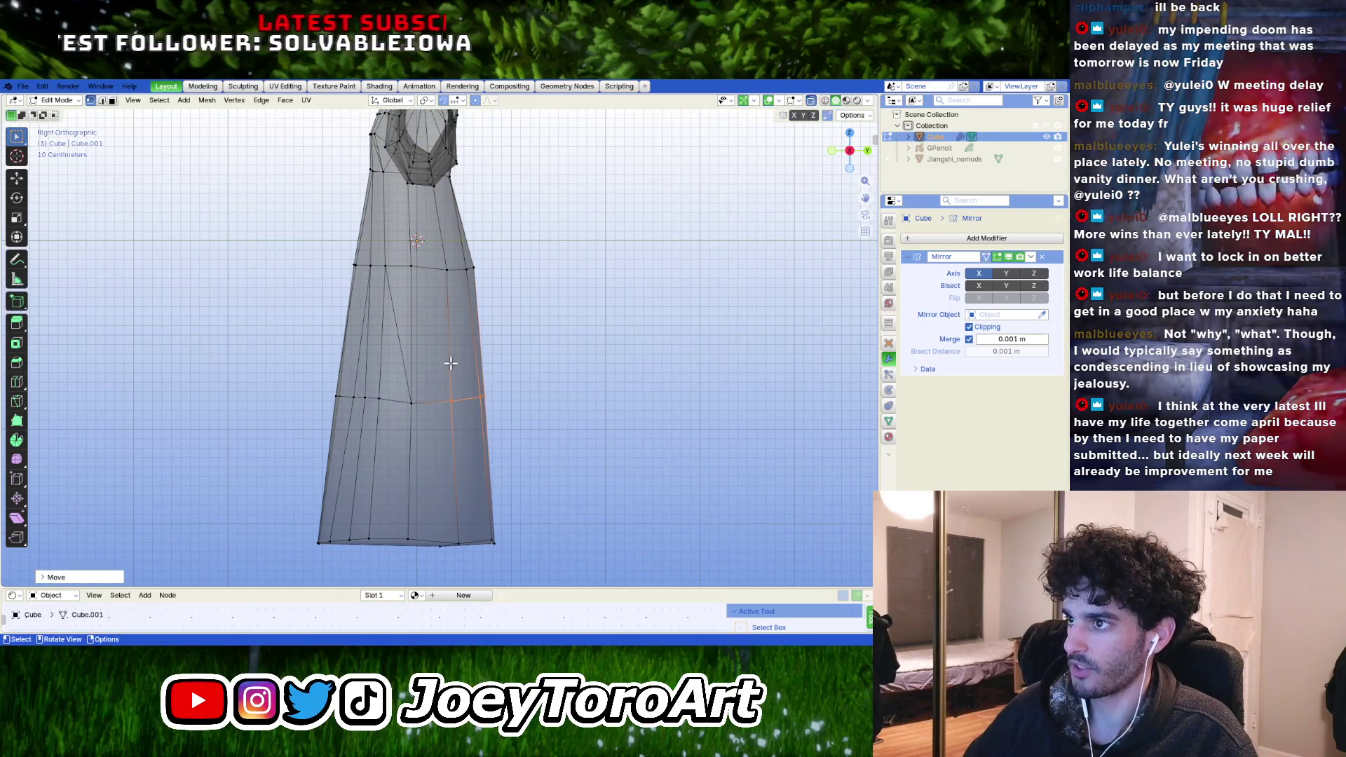
{"action": "key", "text": "Tab"}
{"action": "scroll", "coordinate": [450, 363], "scroll_direction": "down", "scroll_amount": 3}
{"action": "key", "text": "alt+z"}
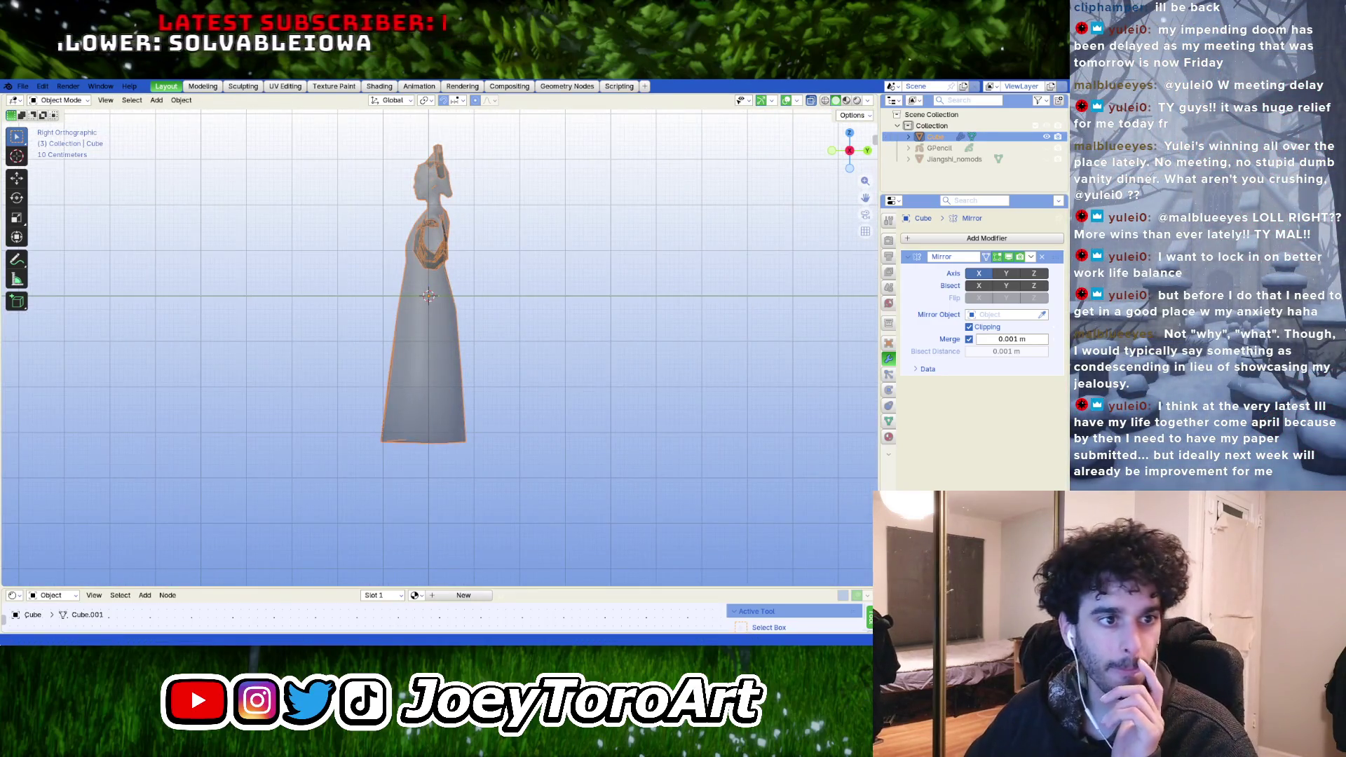